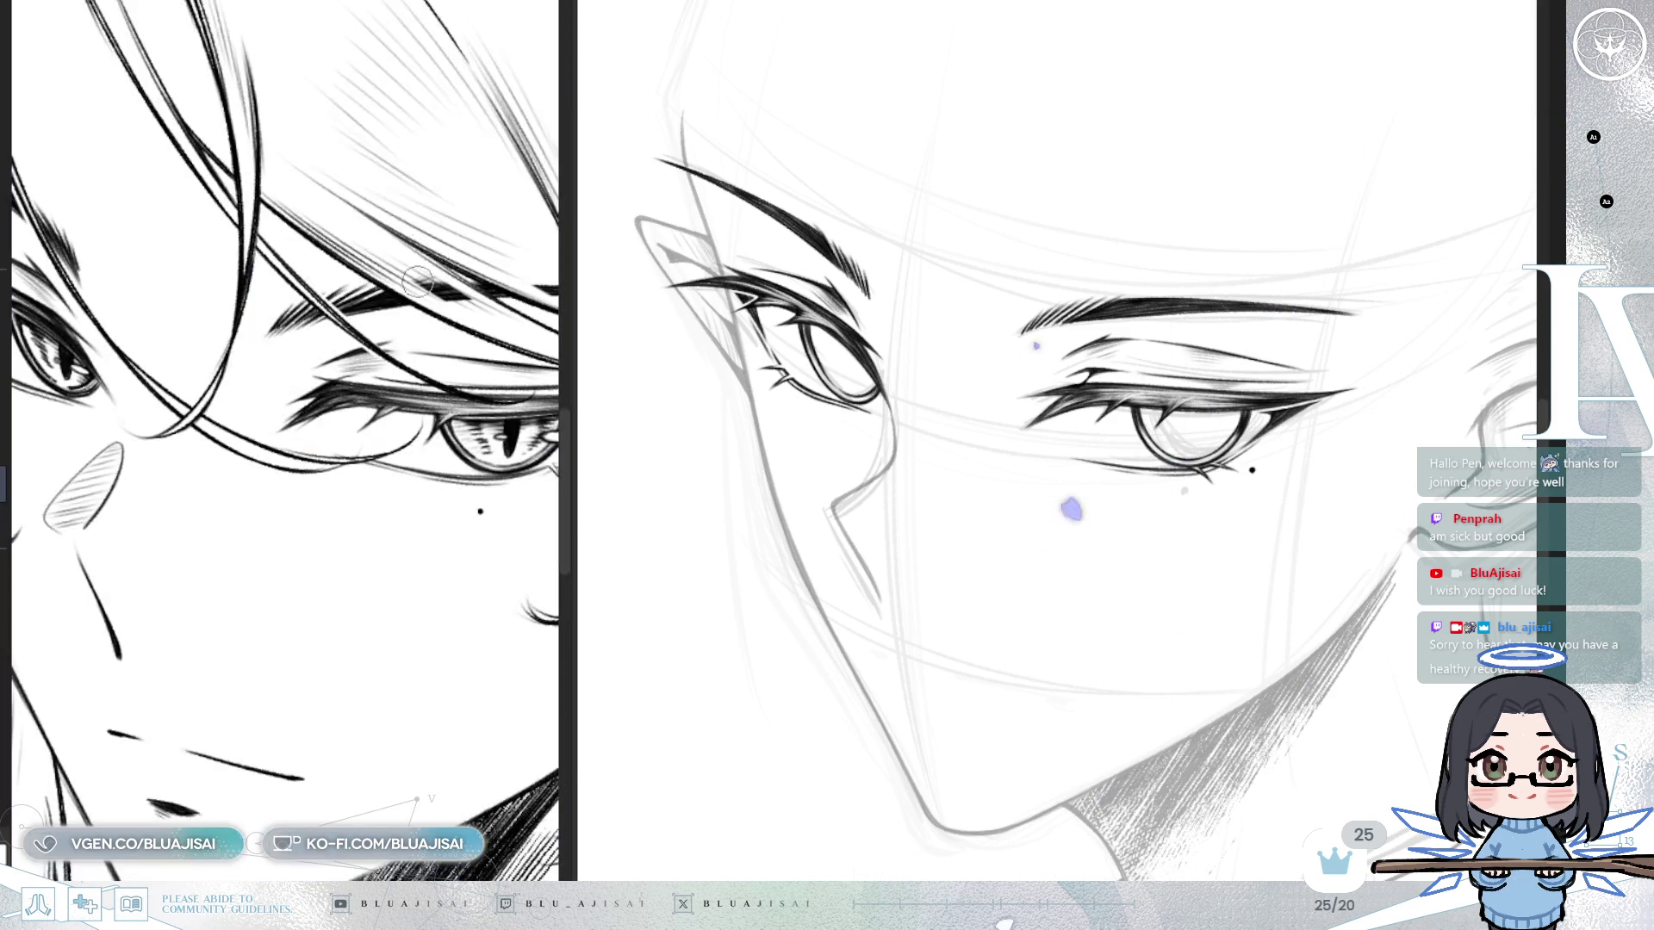
Draw a narrow vertical slit pupil inside the right-hand eye's iris, matched against the reference.
scroll(314, 664, "up", 2)
left_click_drag(314, 664, 453, 638)
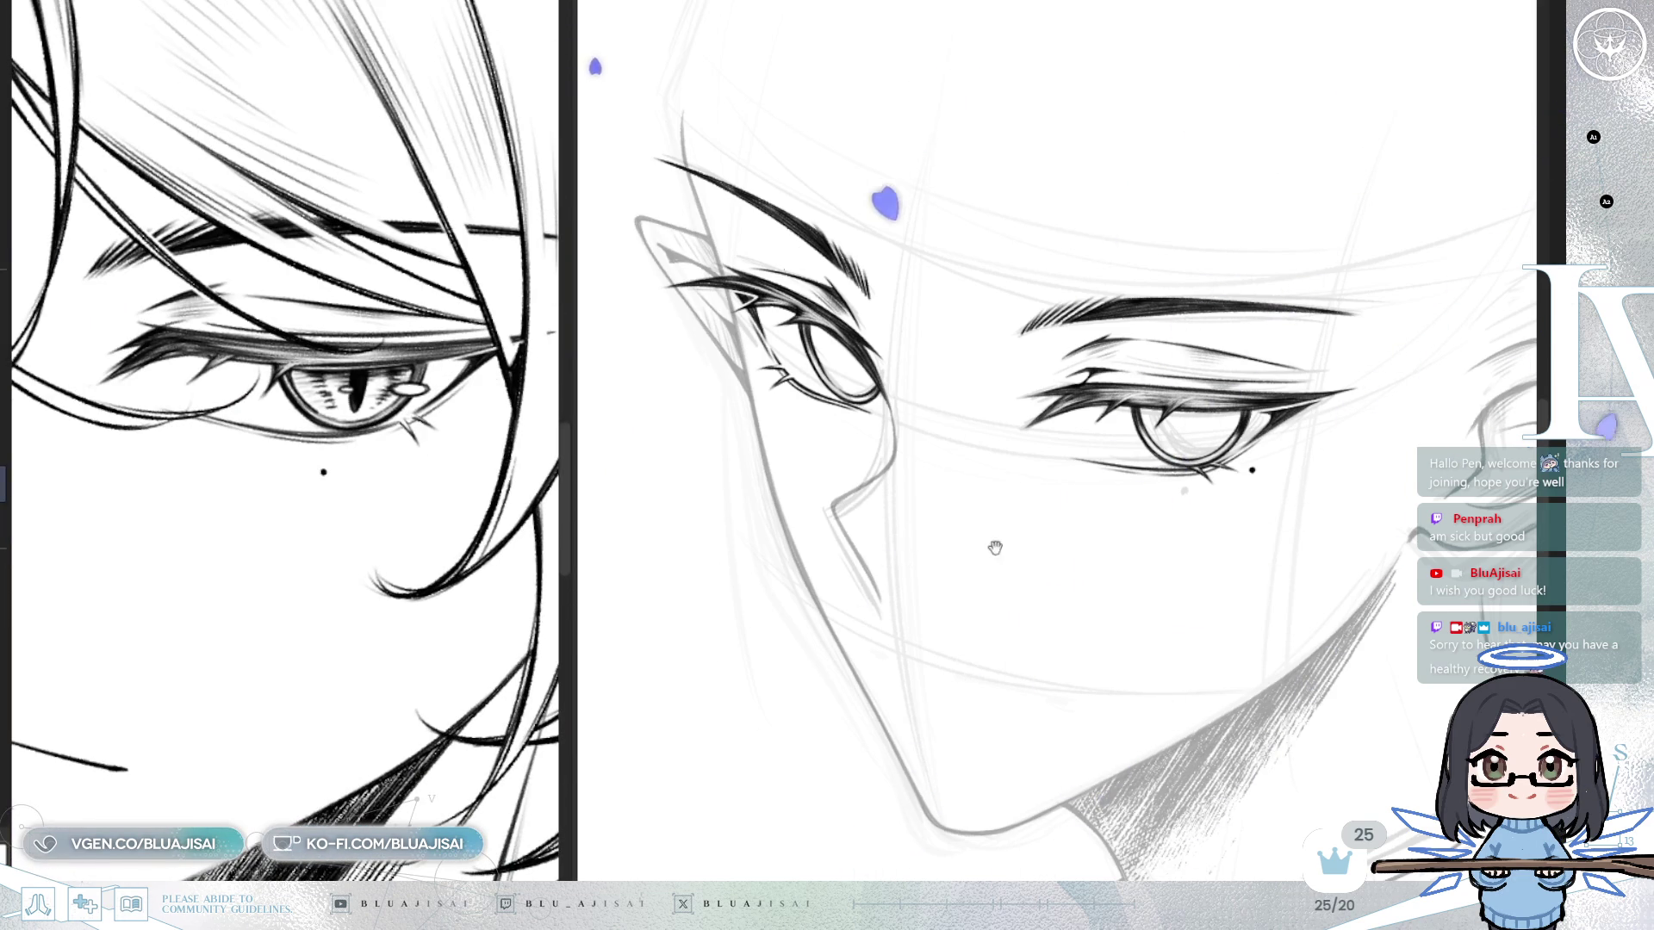
scroll(964, 546, "up", 3)
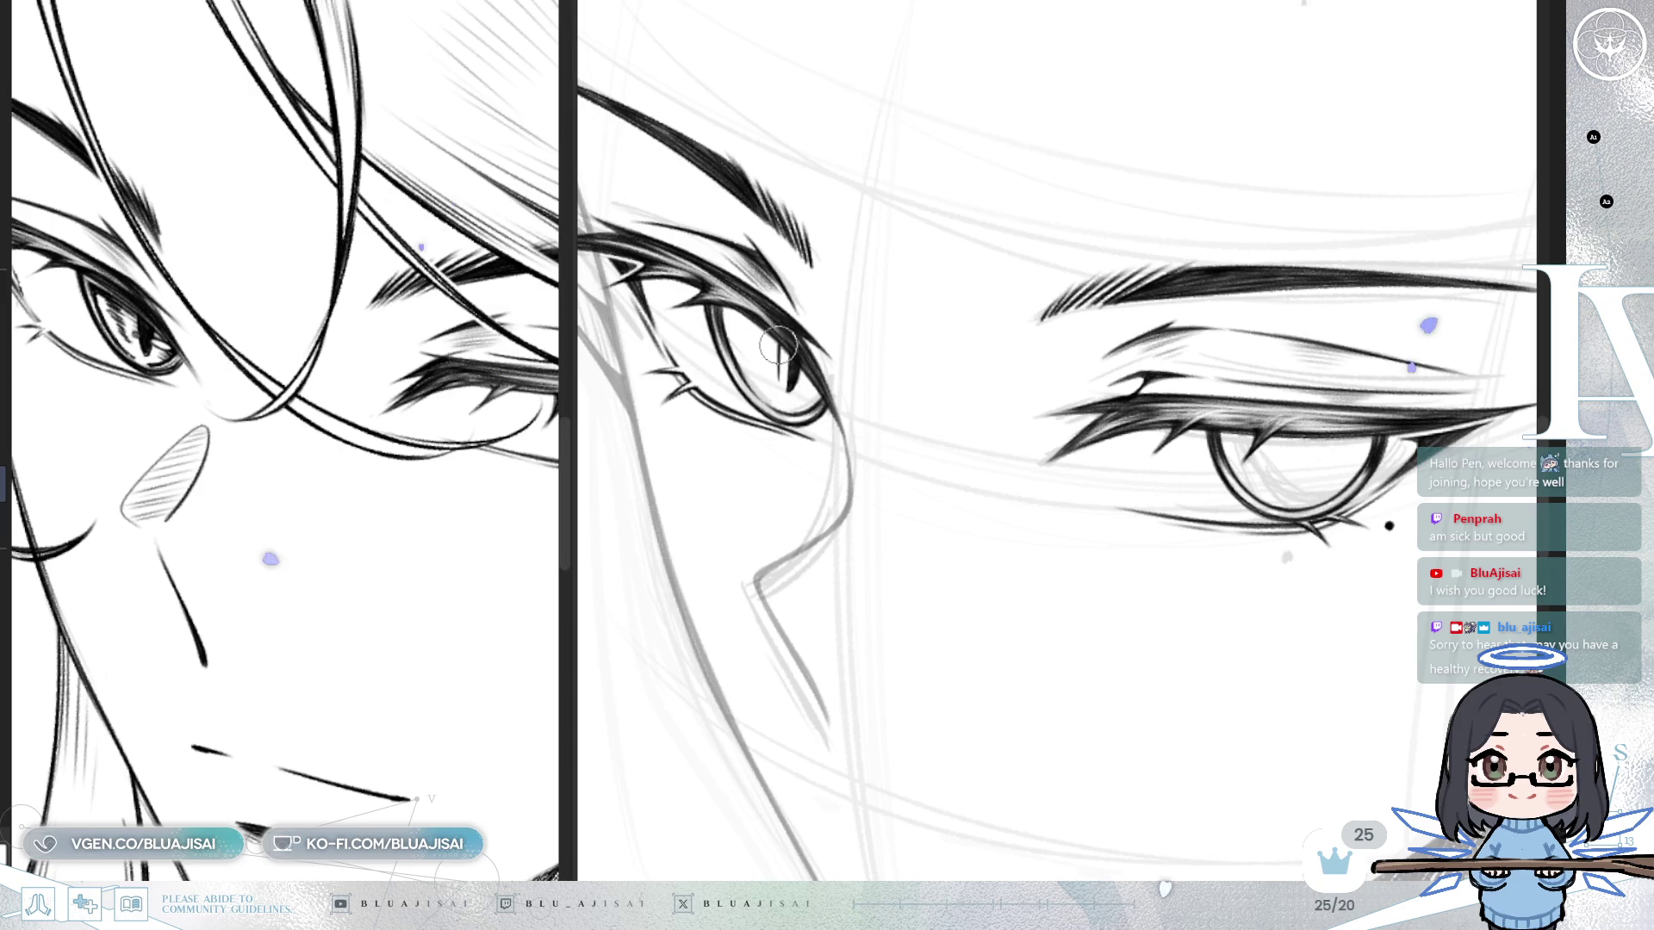
left_click_drag(1310, 474, 1044, 405)
left_click_drag(480, 724, 396, 551)
scroll(1077, 387, "up", 2)
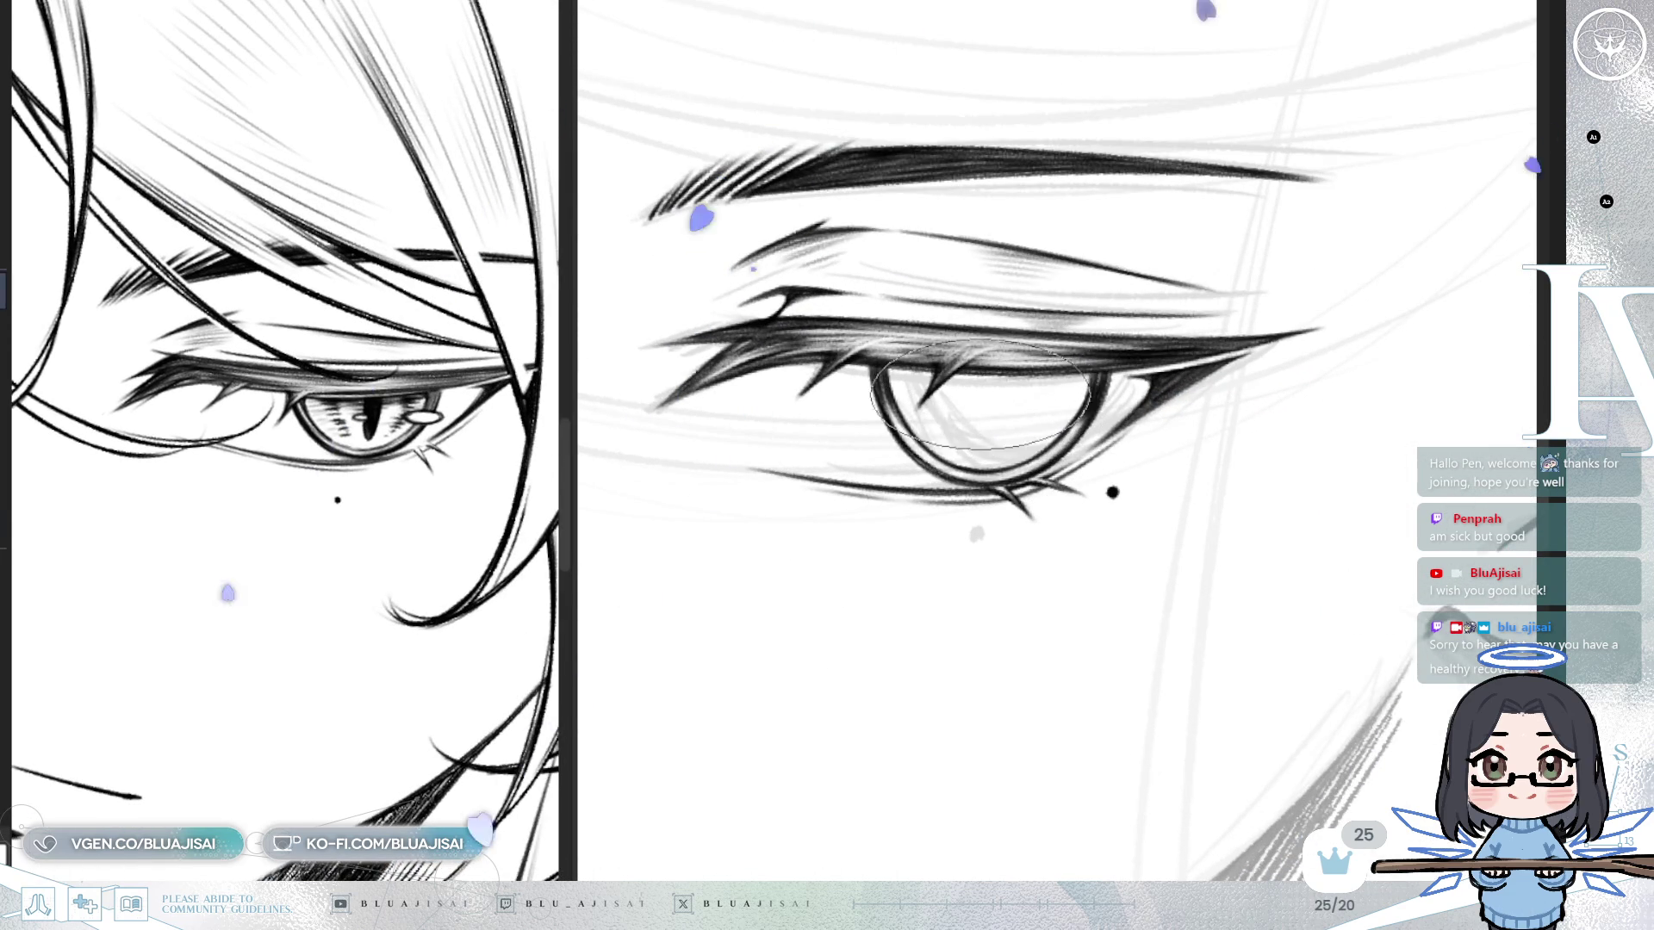
left_click_drag(991, 372, 1006, 372)
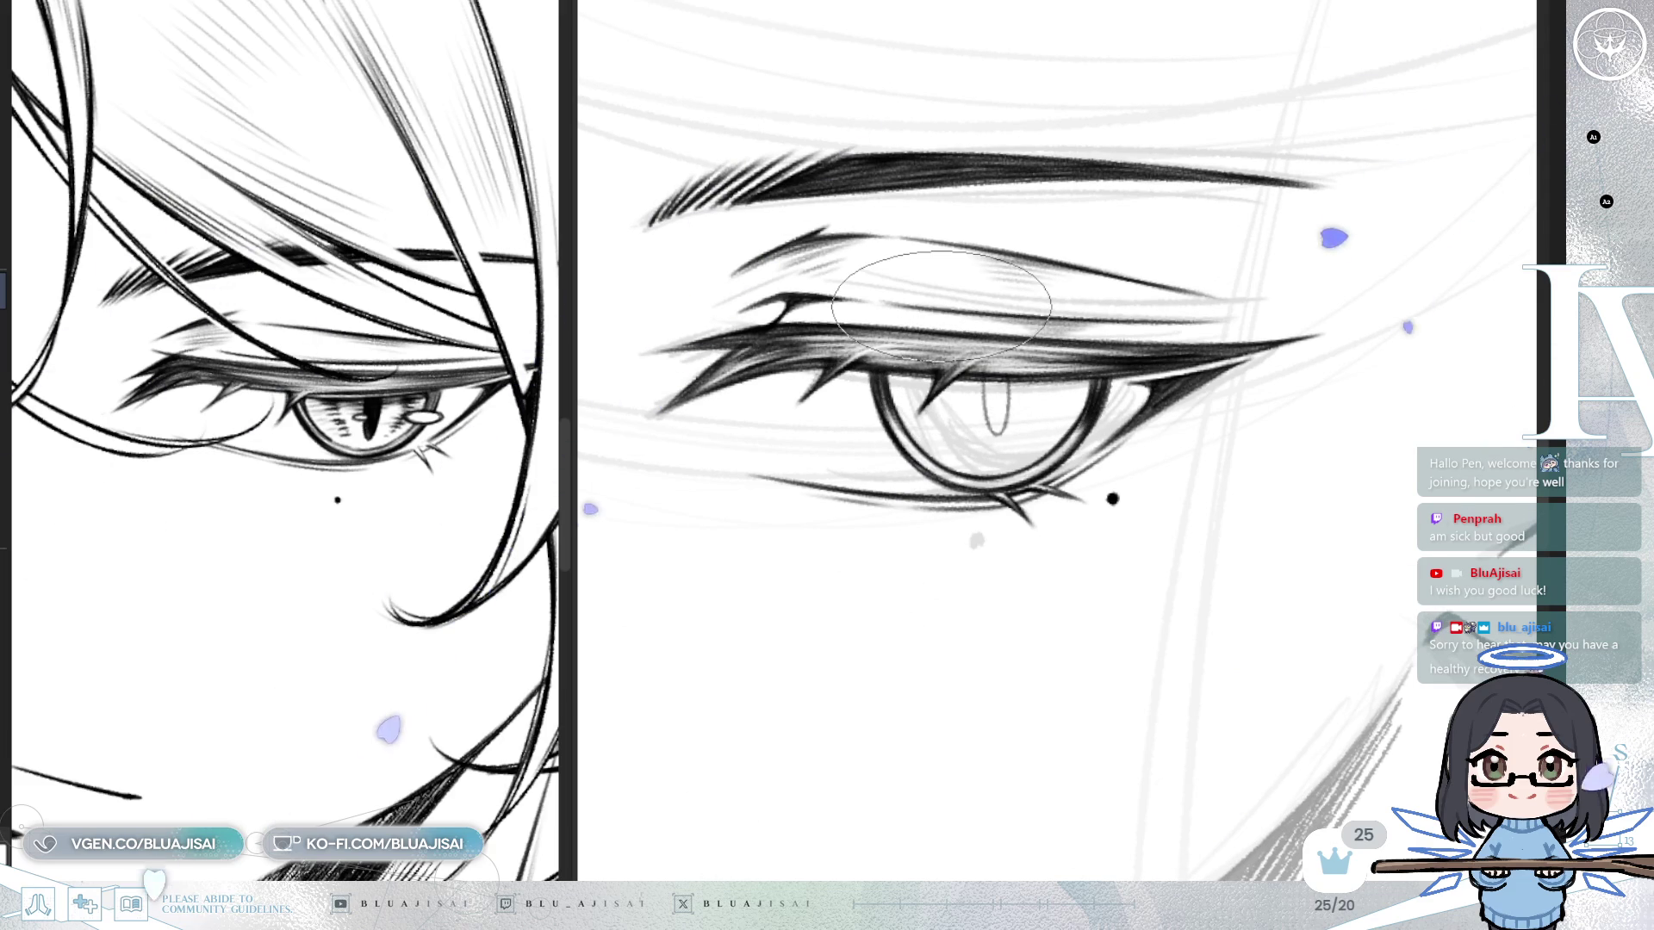
Fill the slit pupil with solid black ink, checking it in a mirrored view.
scroll(941, 306, "up", 1)
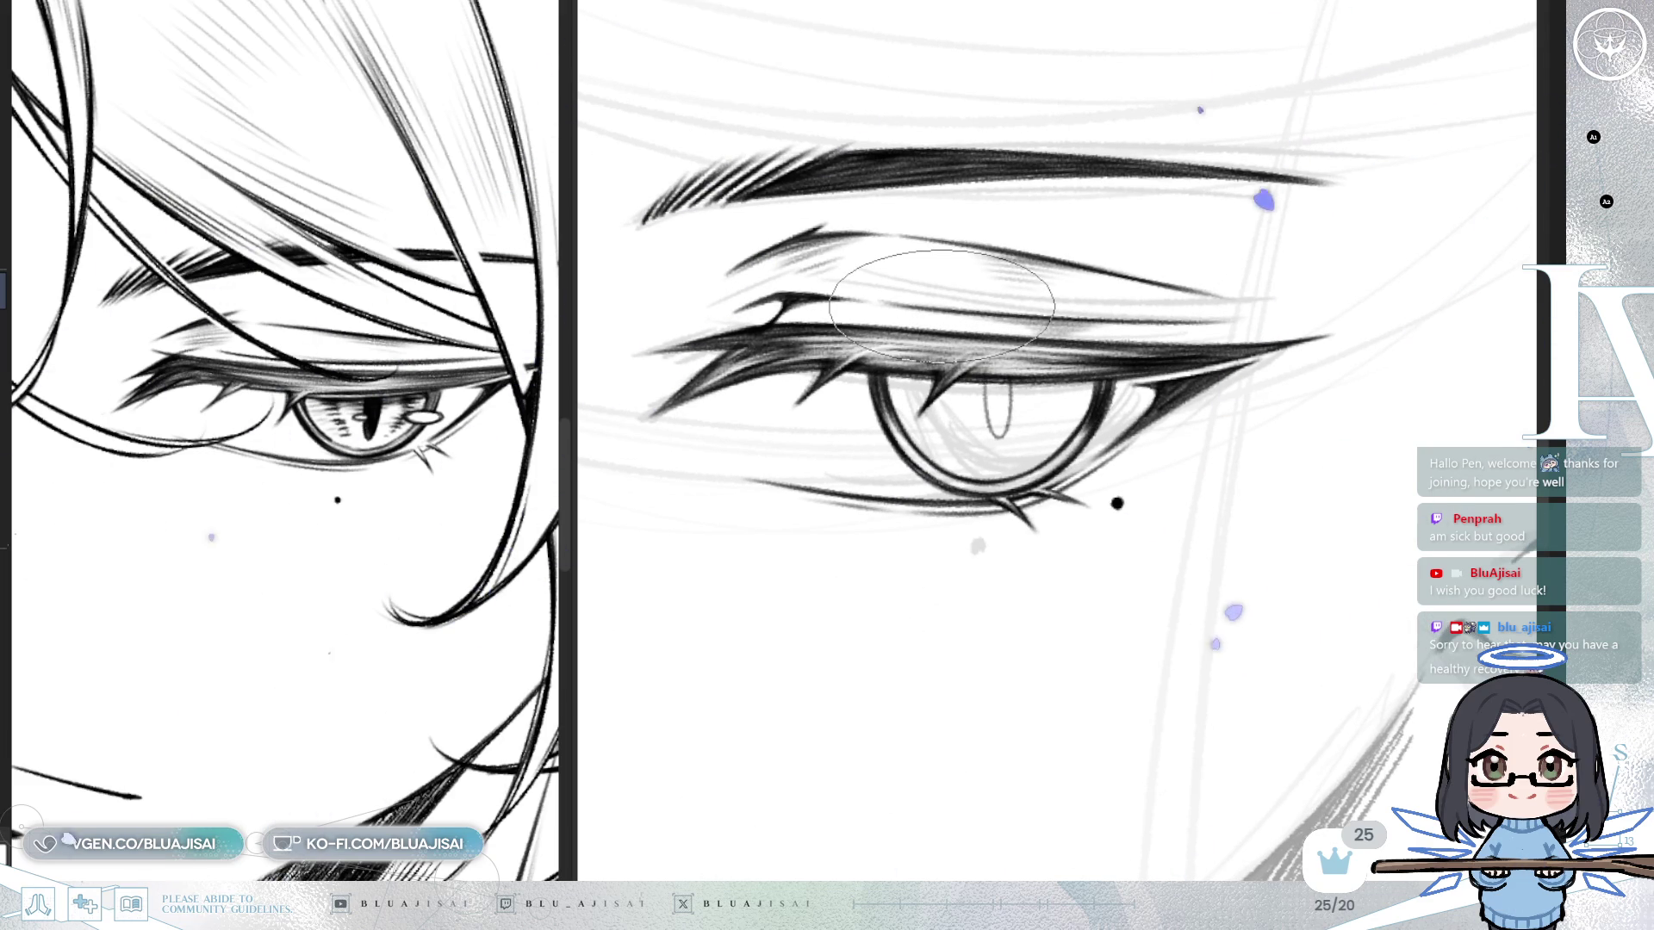
key("m")
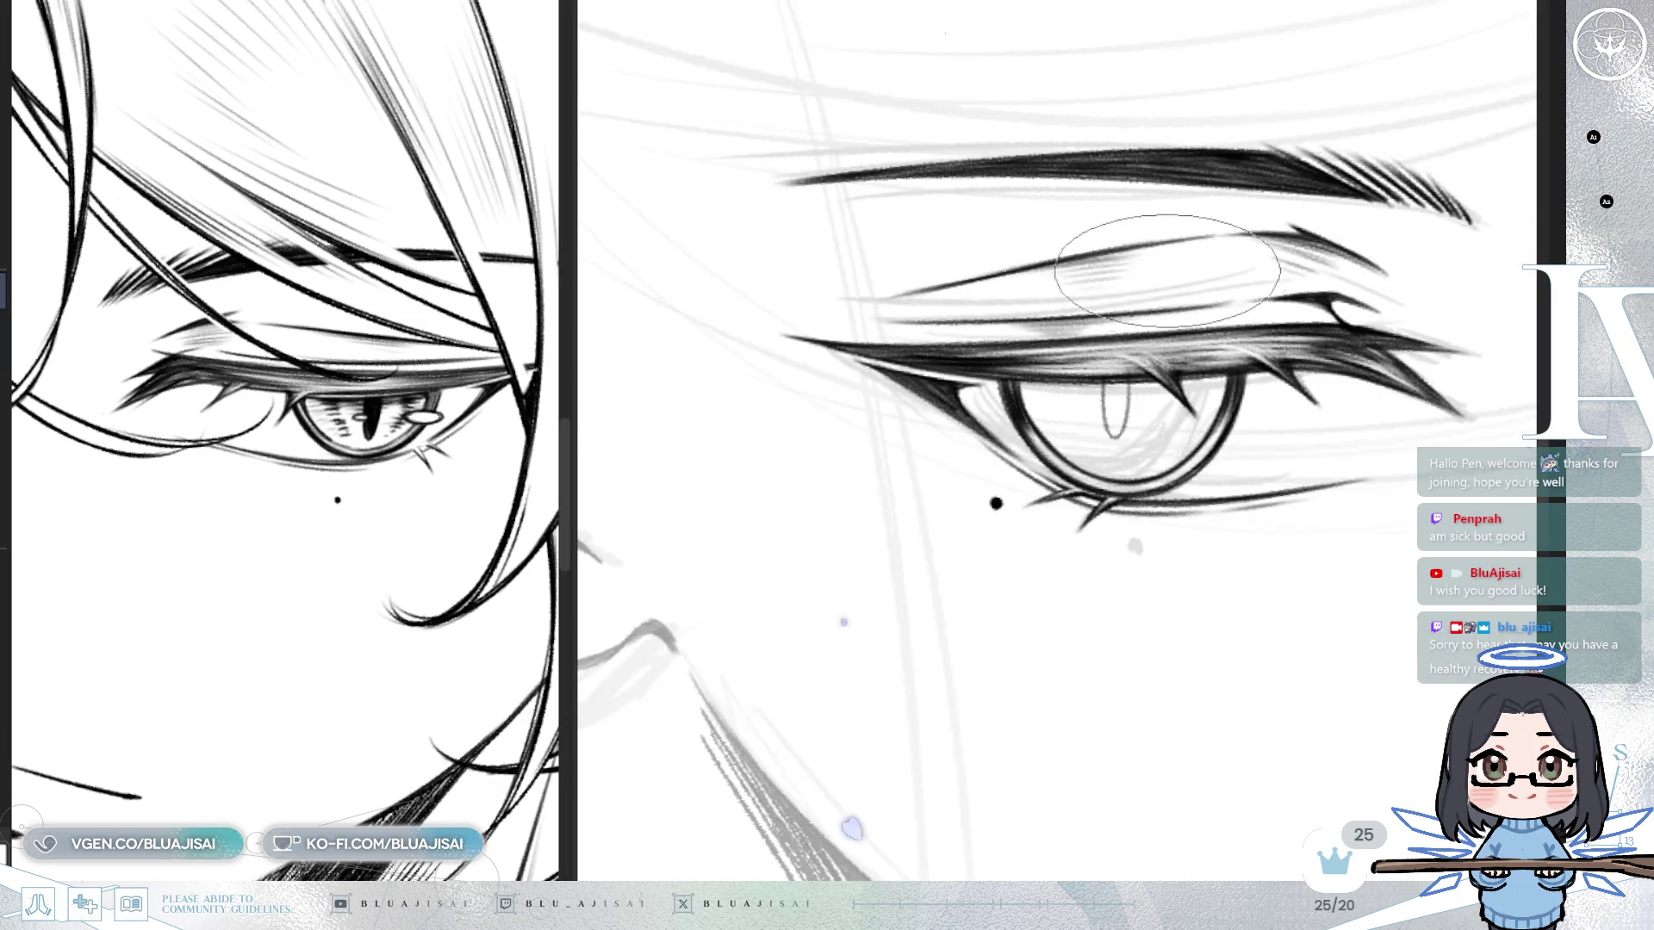
left_click_drag(1259, 377, 1234, 387)
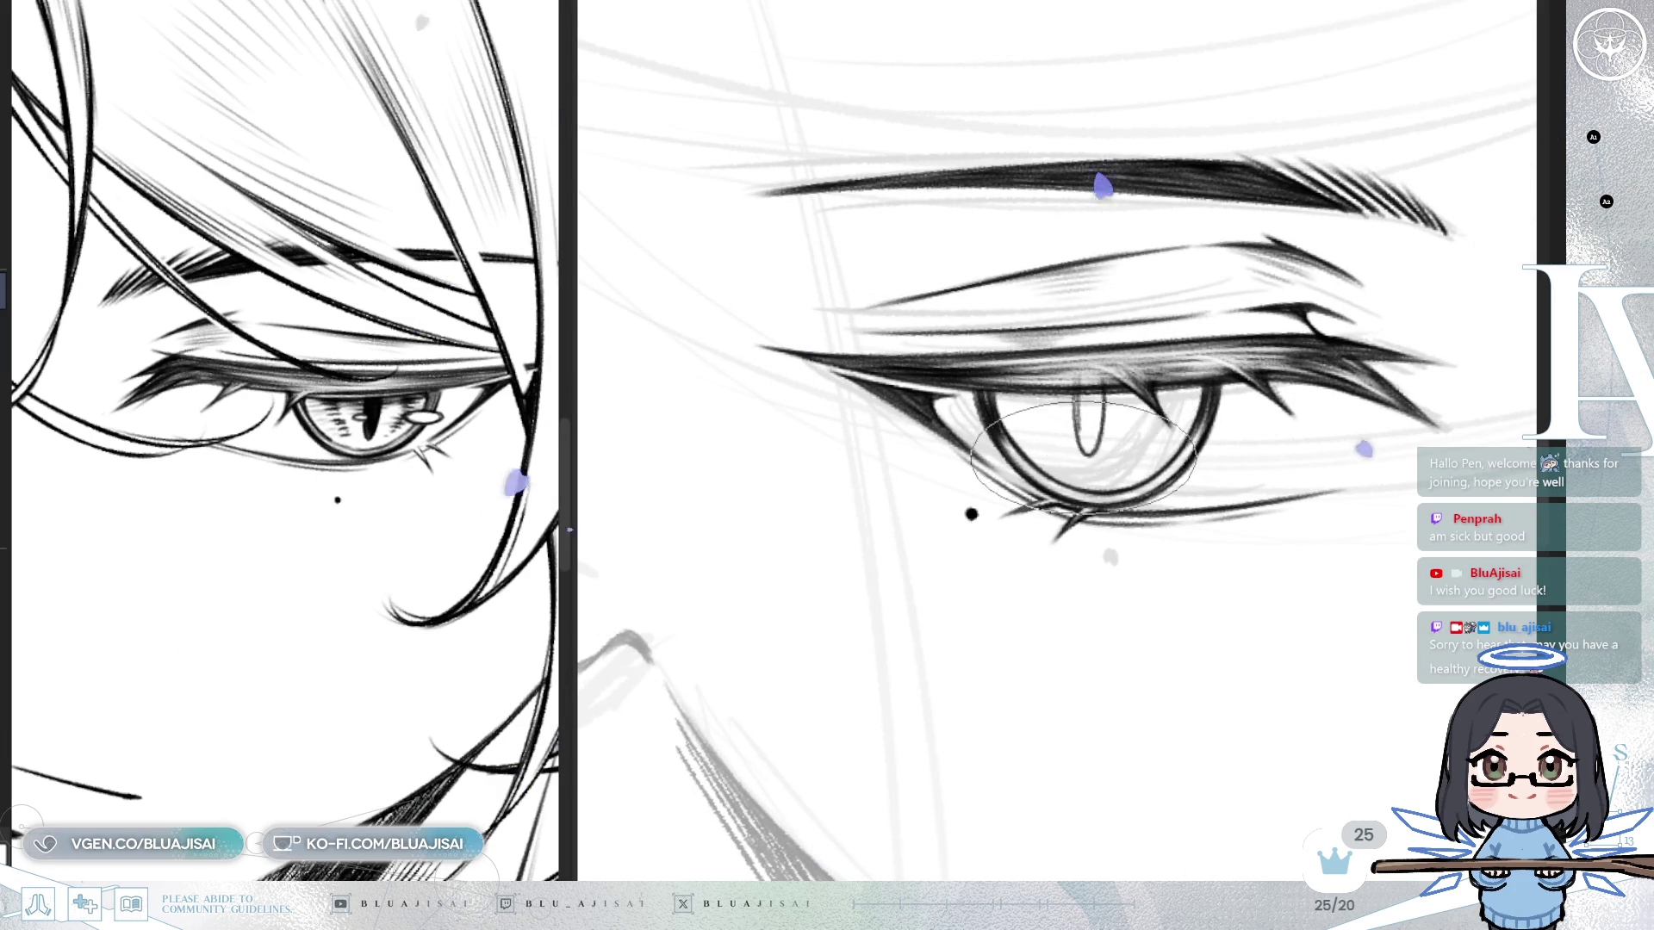
left_click_drag(1087, 400, 1088, 448)
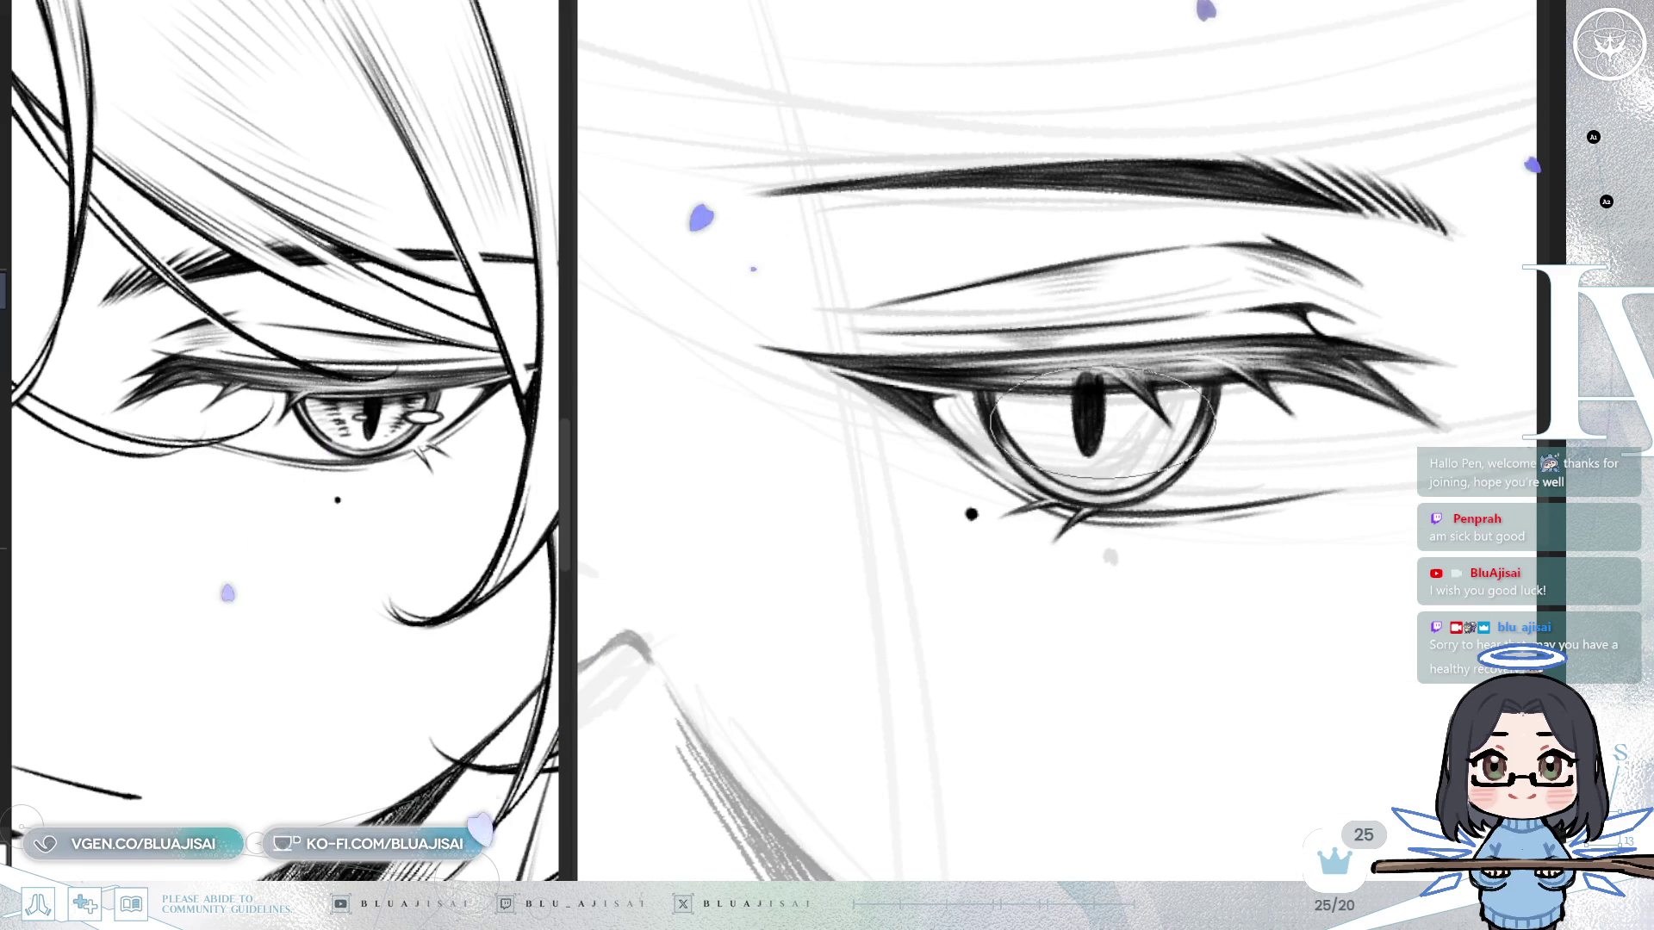
Reshape the right eye's slit pupil with two free-transform passes.
key("m")
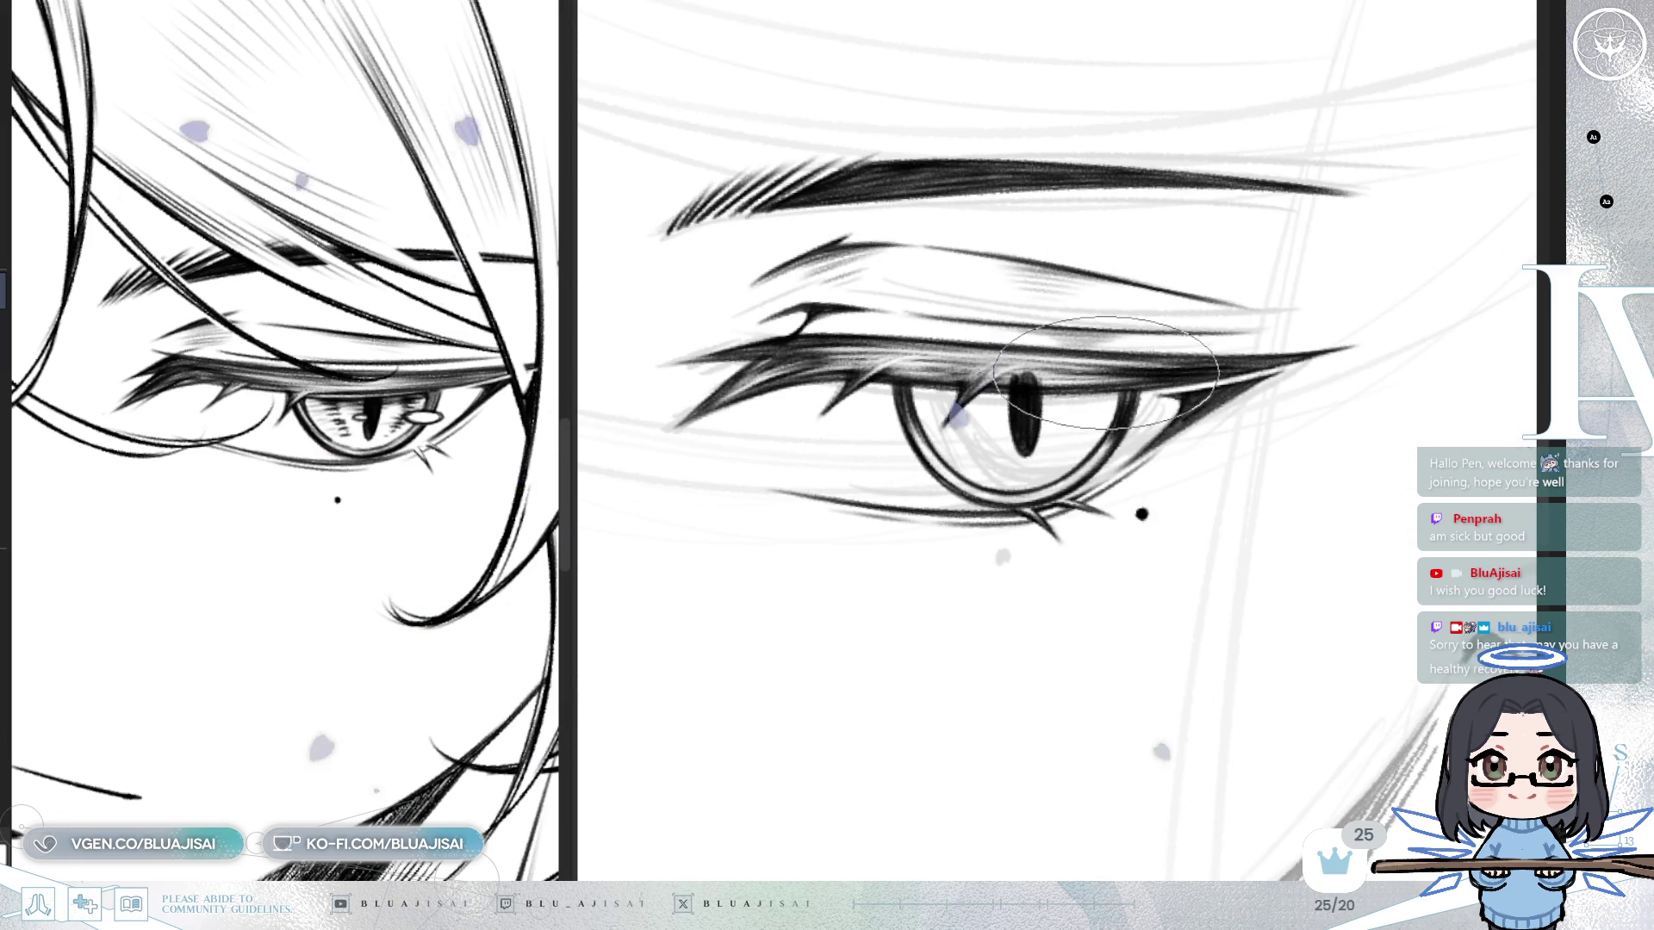
key("ctrl+t")
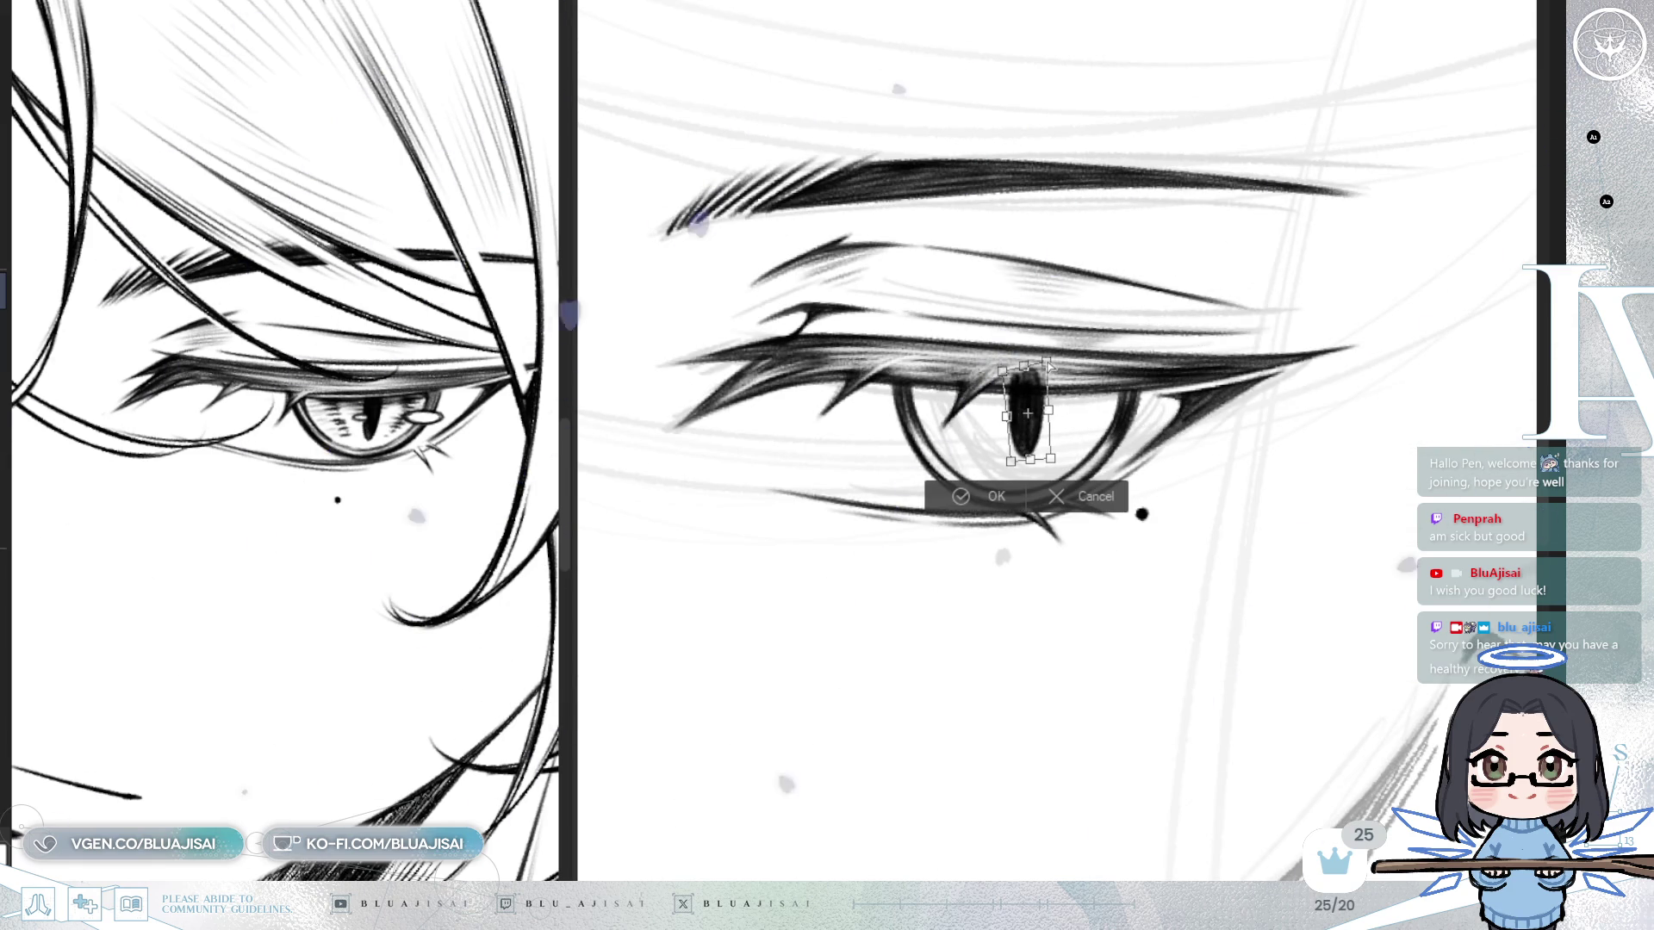
left_click(956, 497)
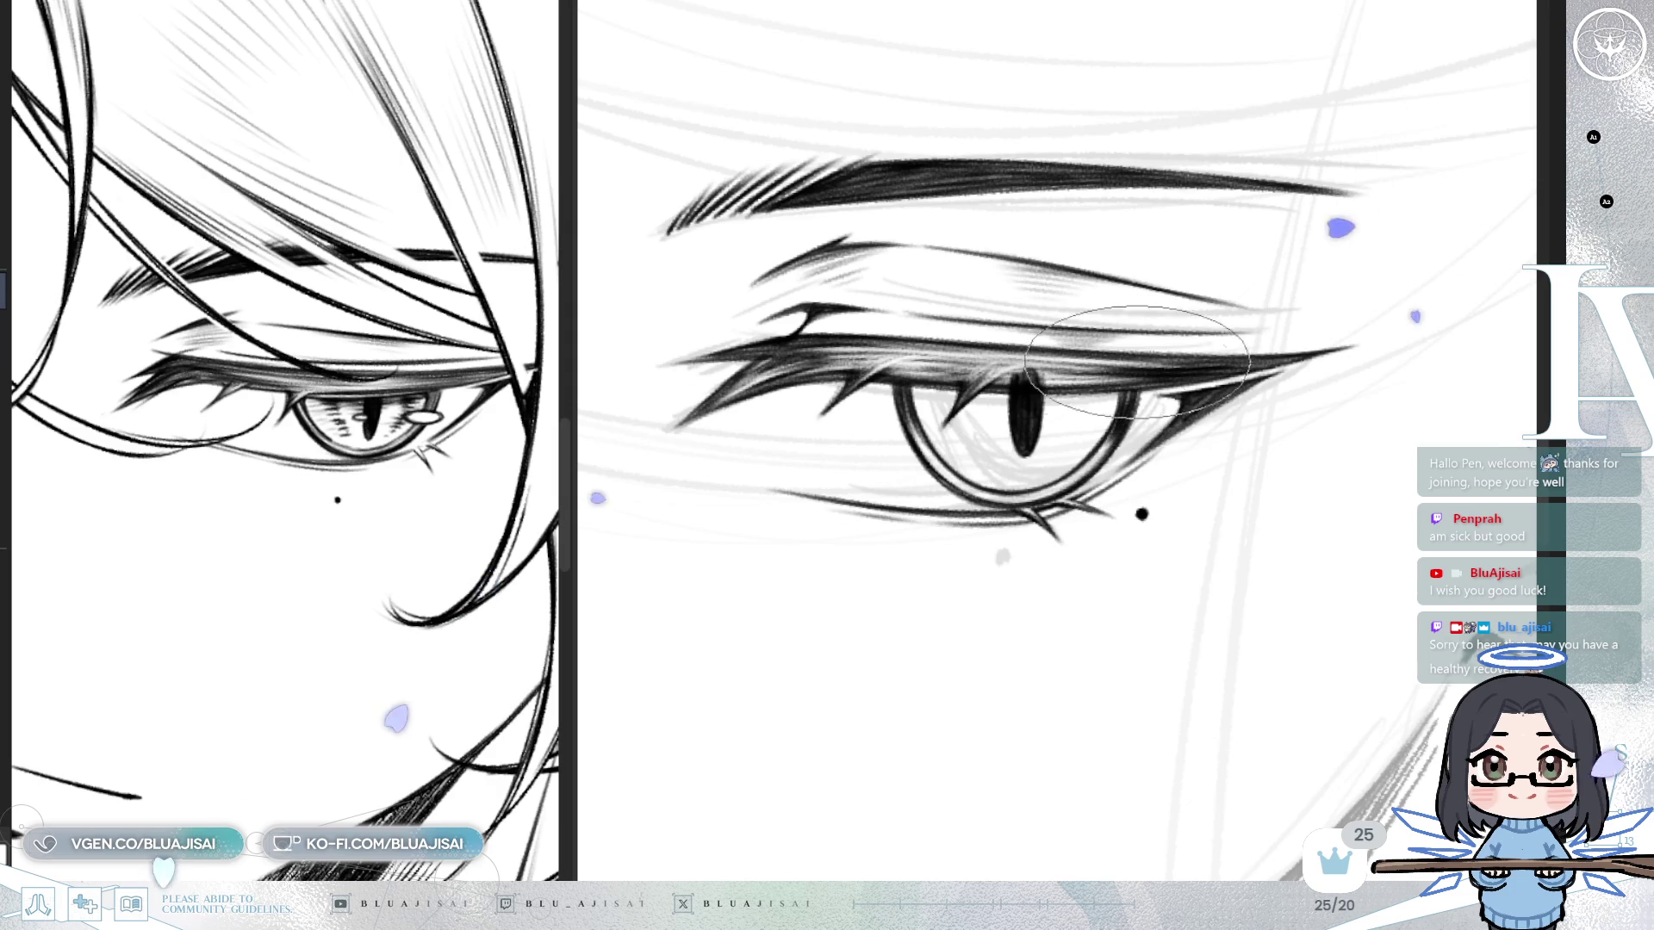
scroll(786, 289, "down", 5)
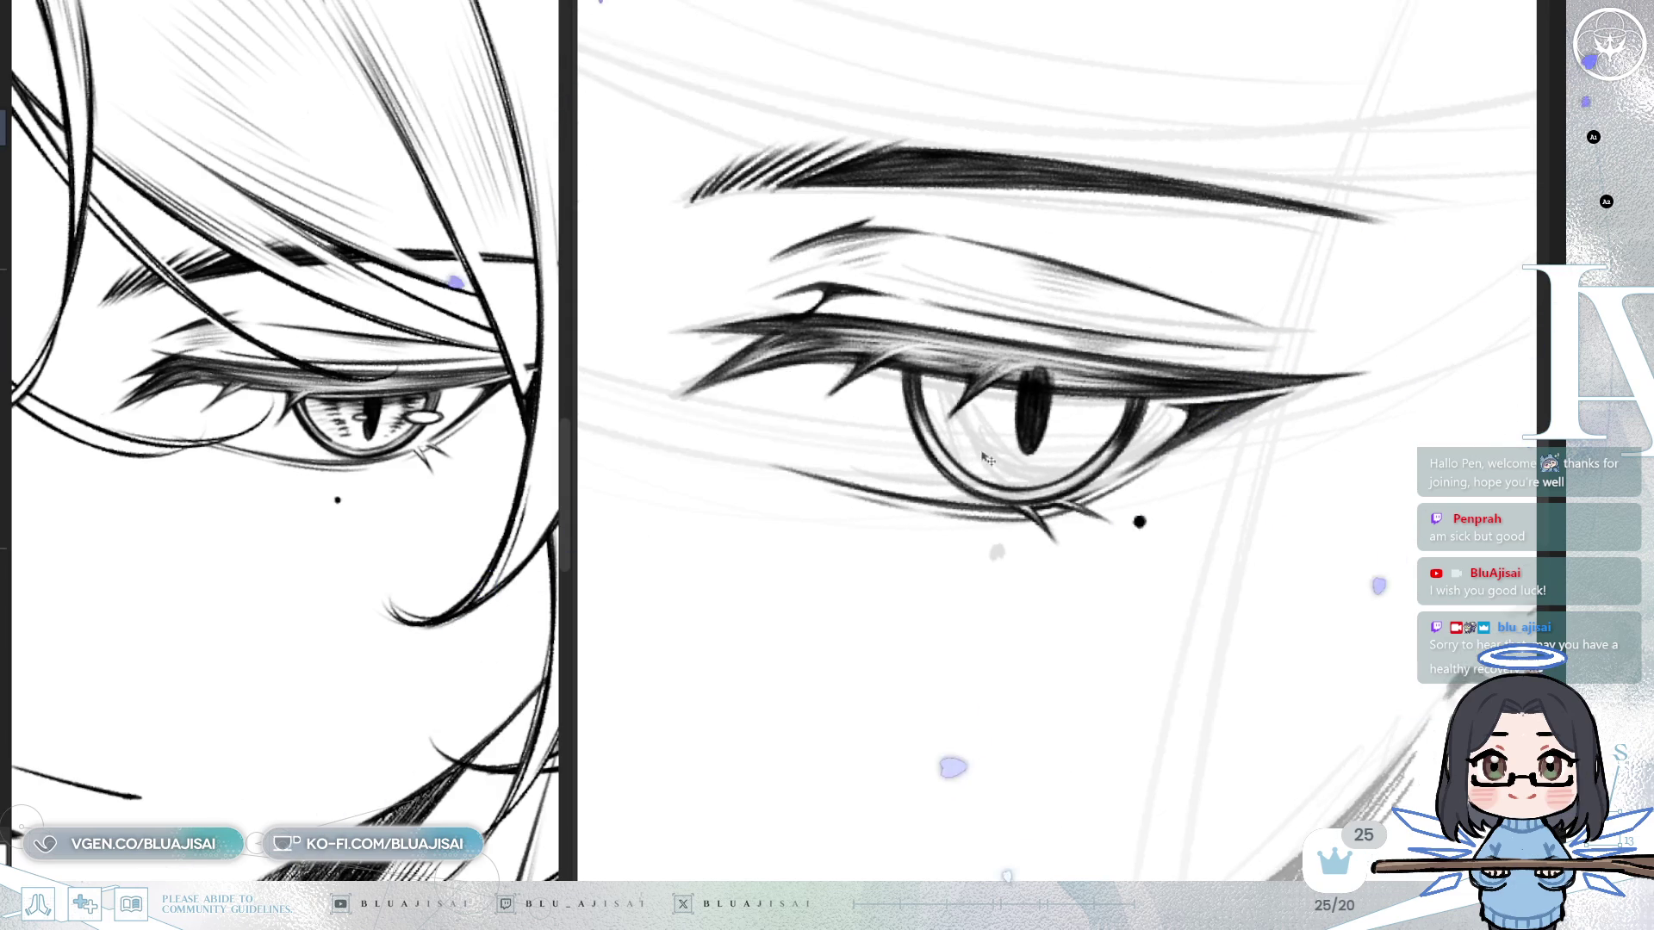
left_click_drag(1086, 353, 1232, 448)
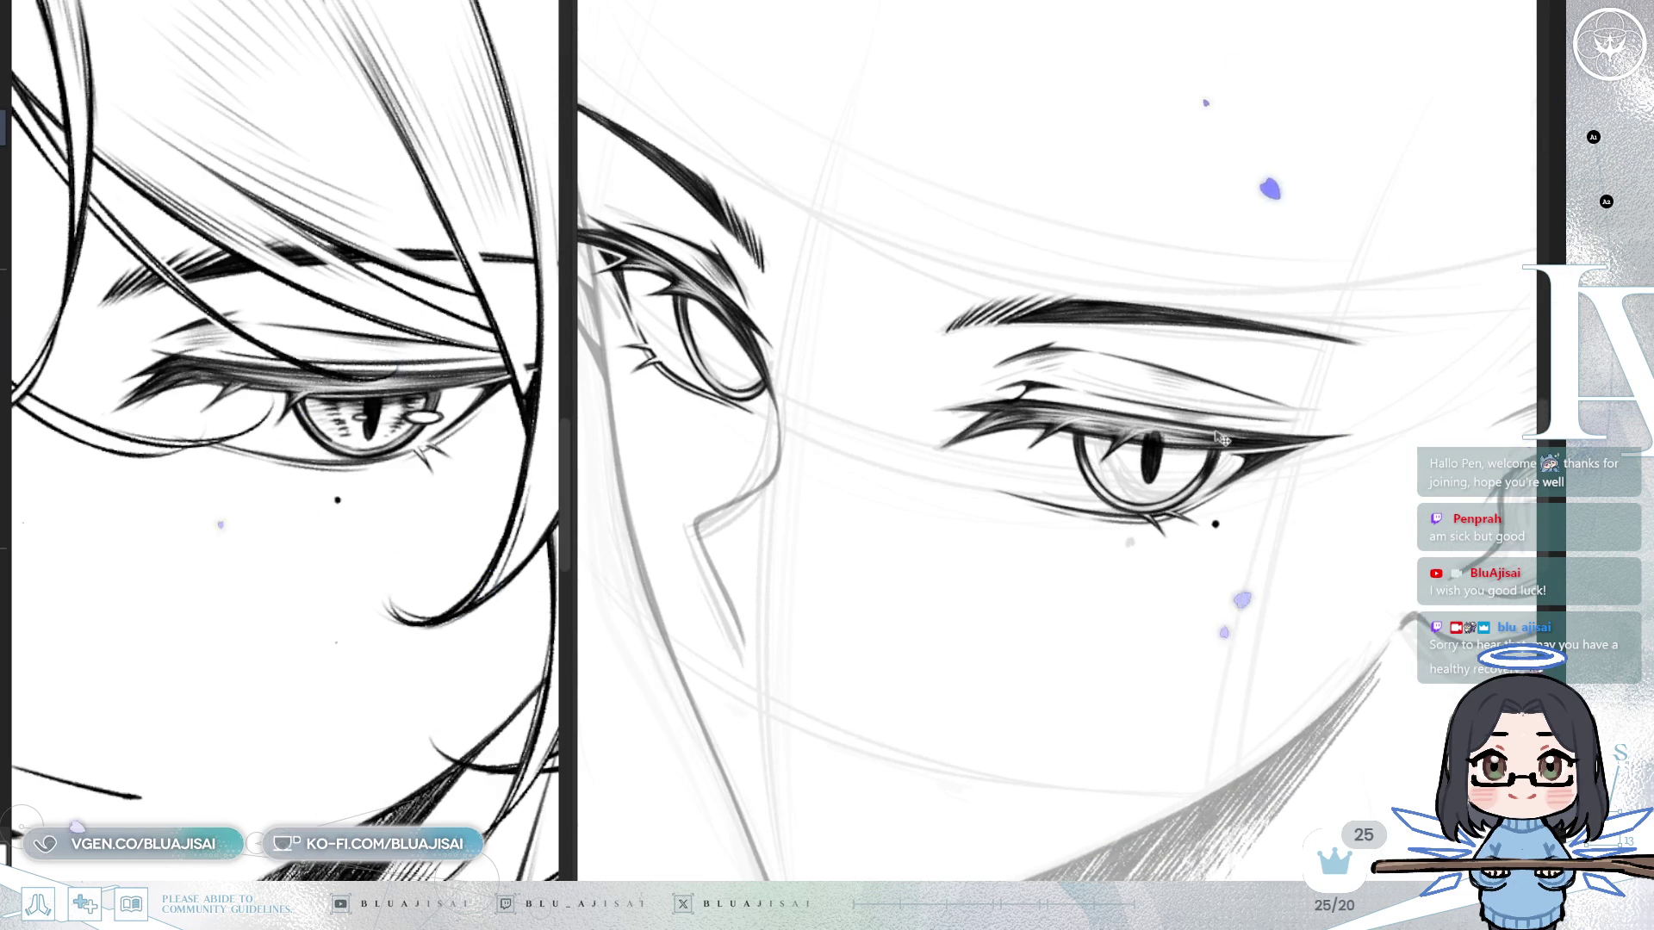
key("ctrl+t")
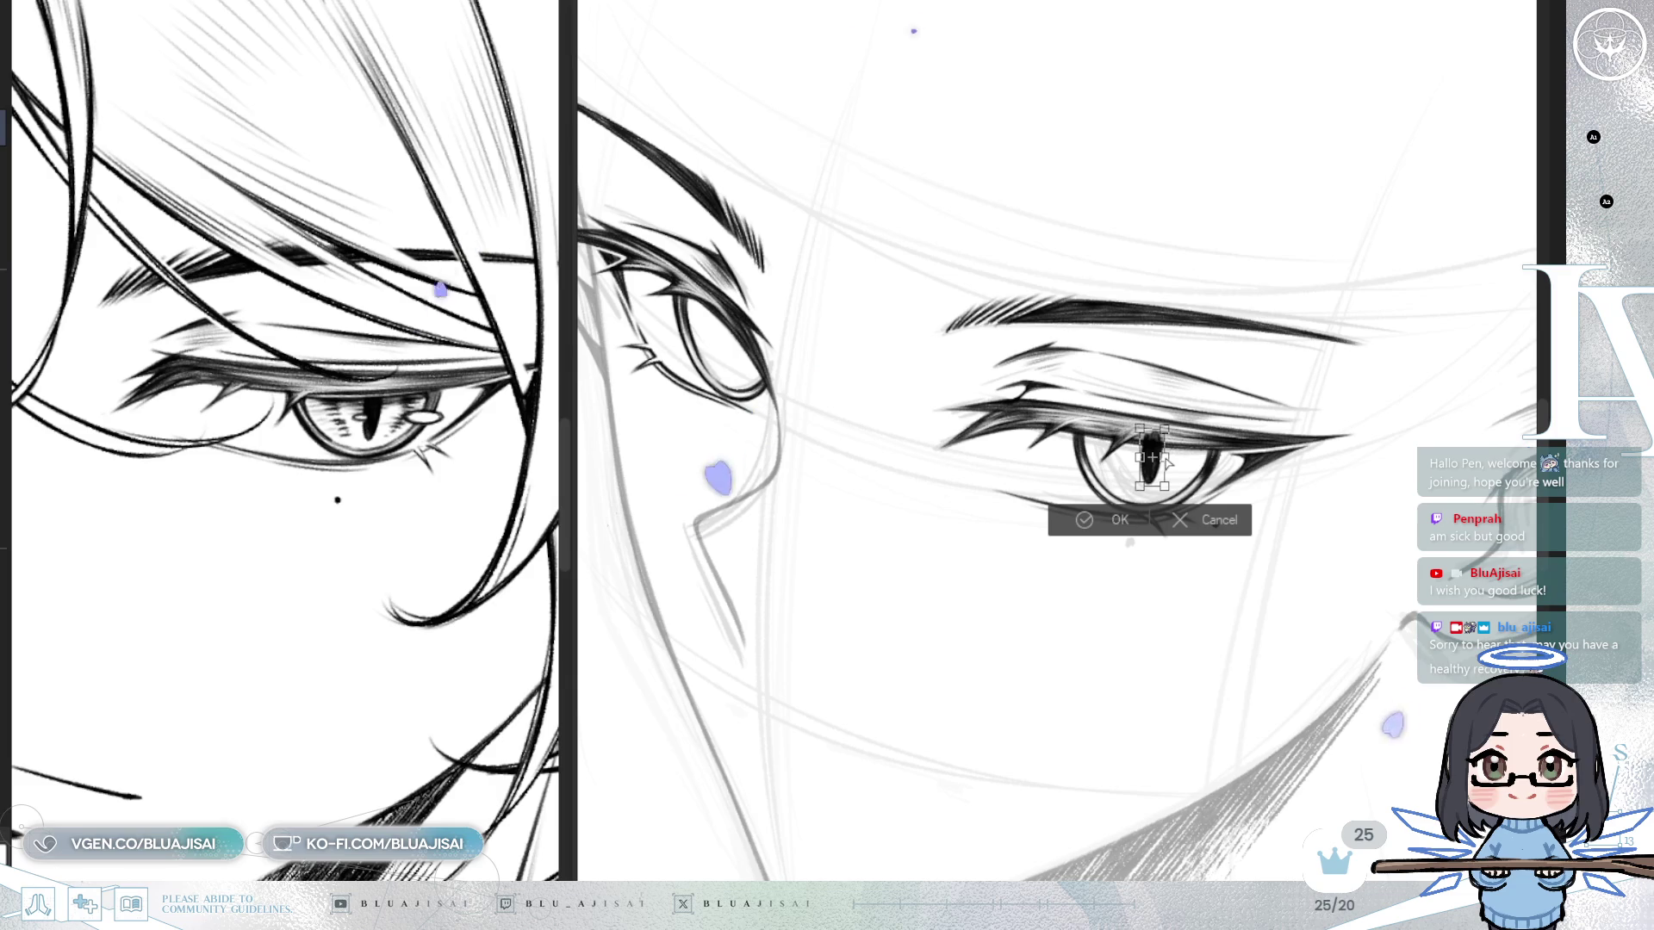
left_click(1111, 519)
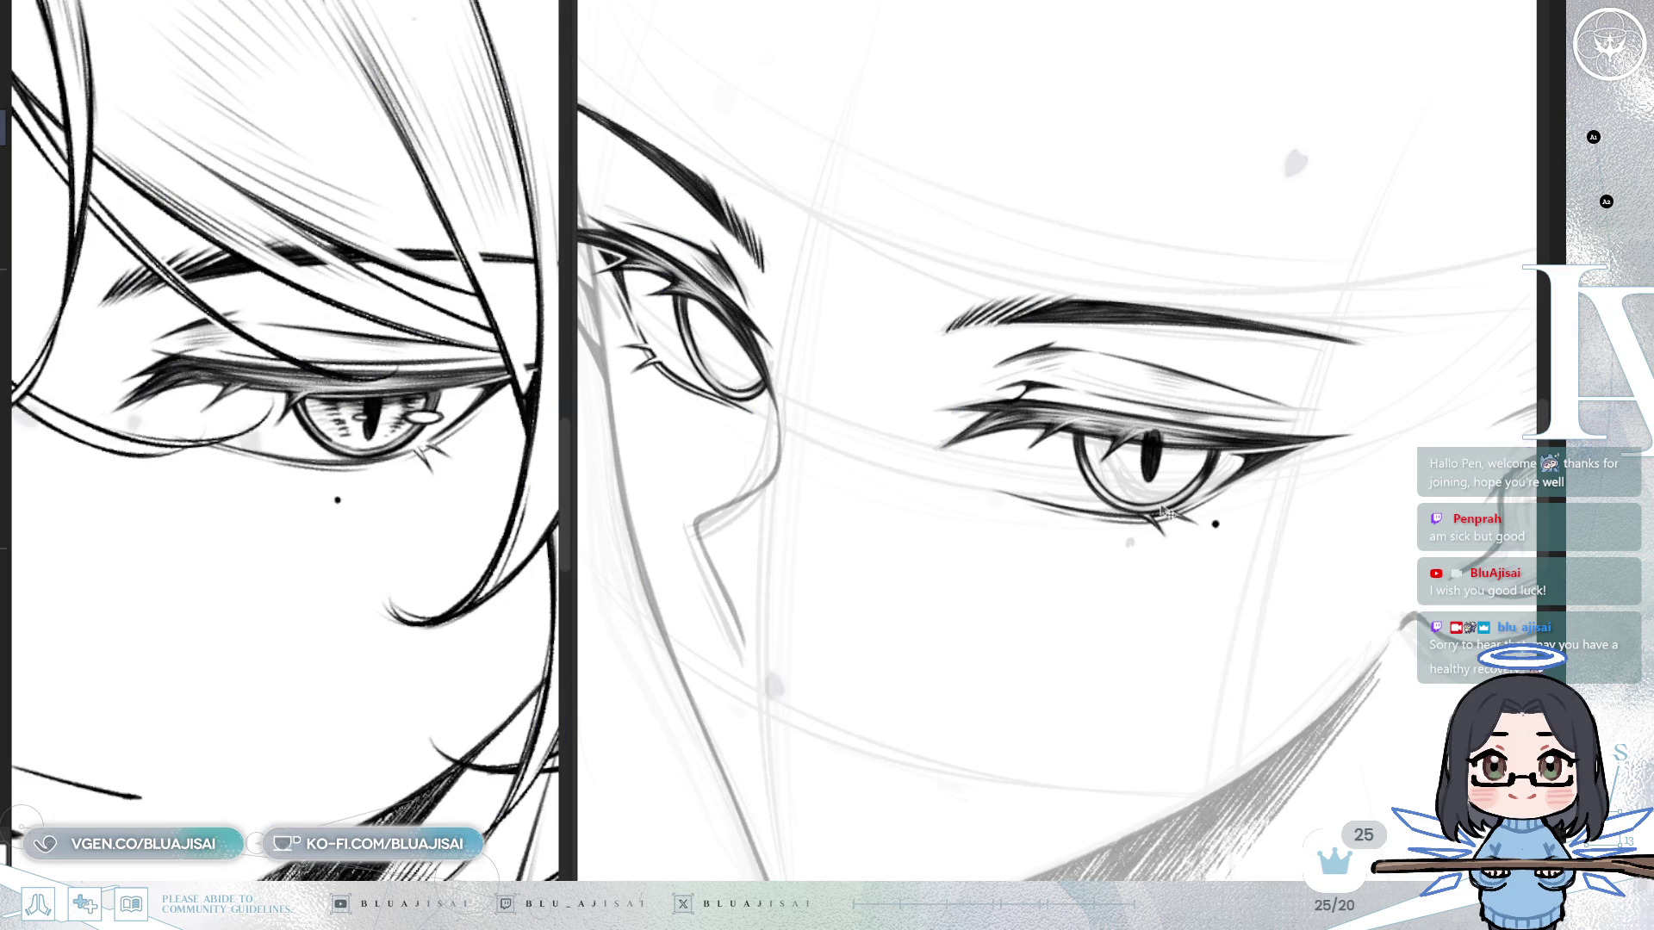
Place a copy of the pupil in the left-hand eye and narrow it slightly.
key("ctrl+t")
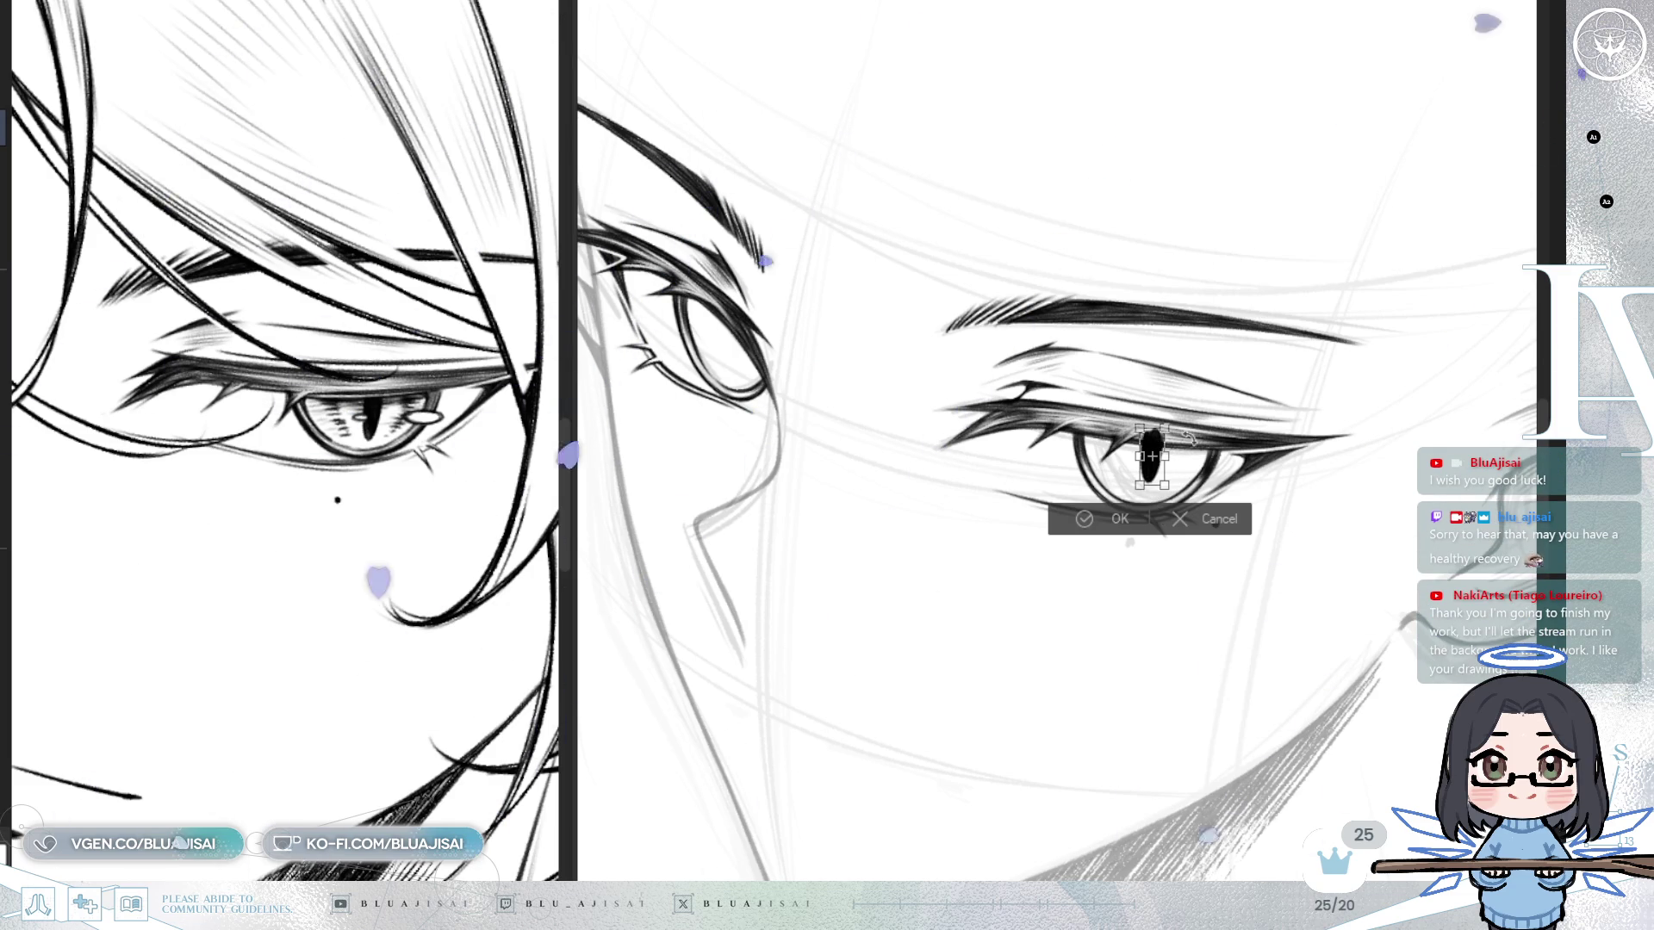
left_click_drag(1155, 469, 741, 361)
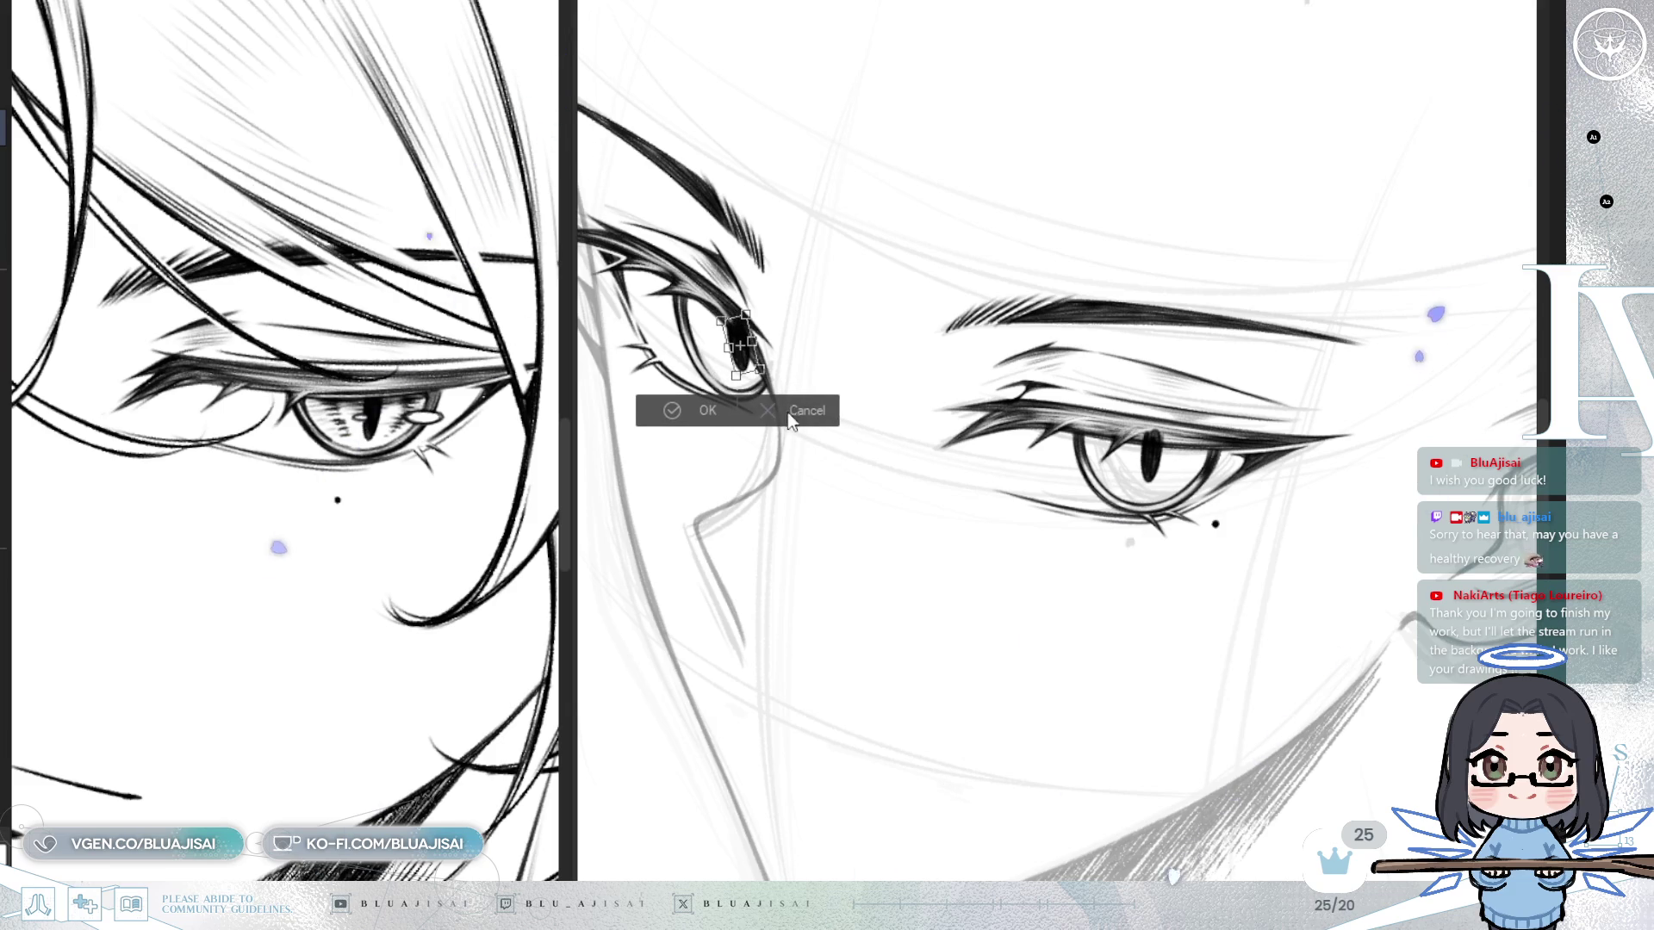
key("Return")
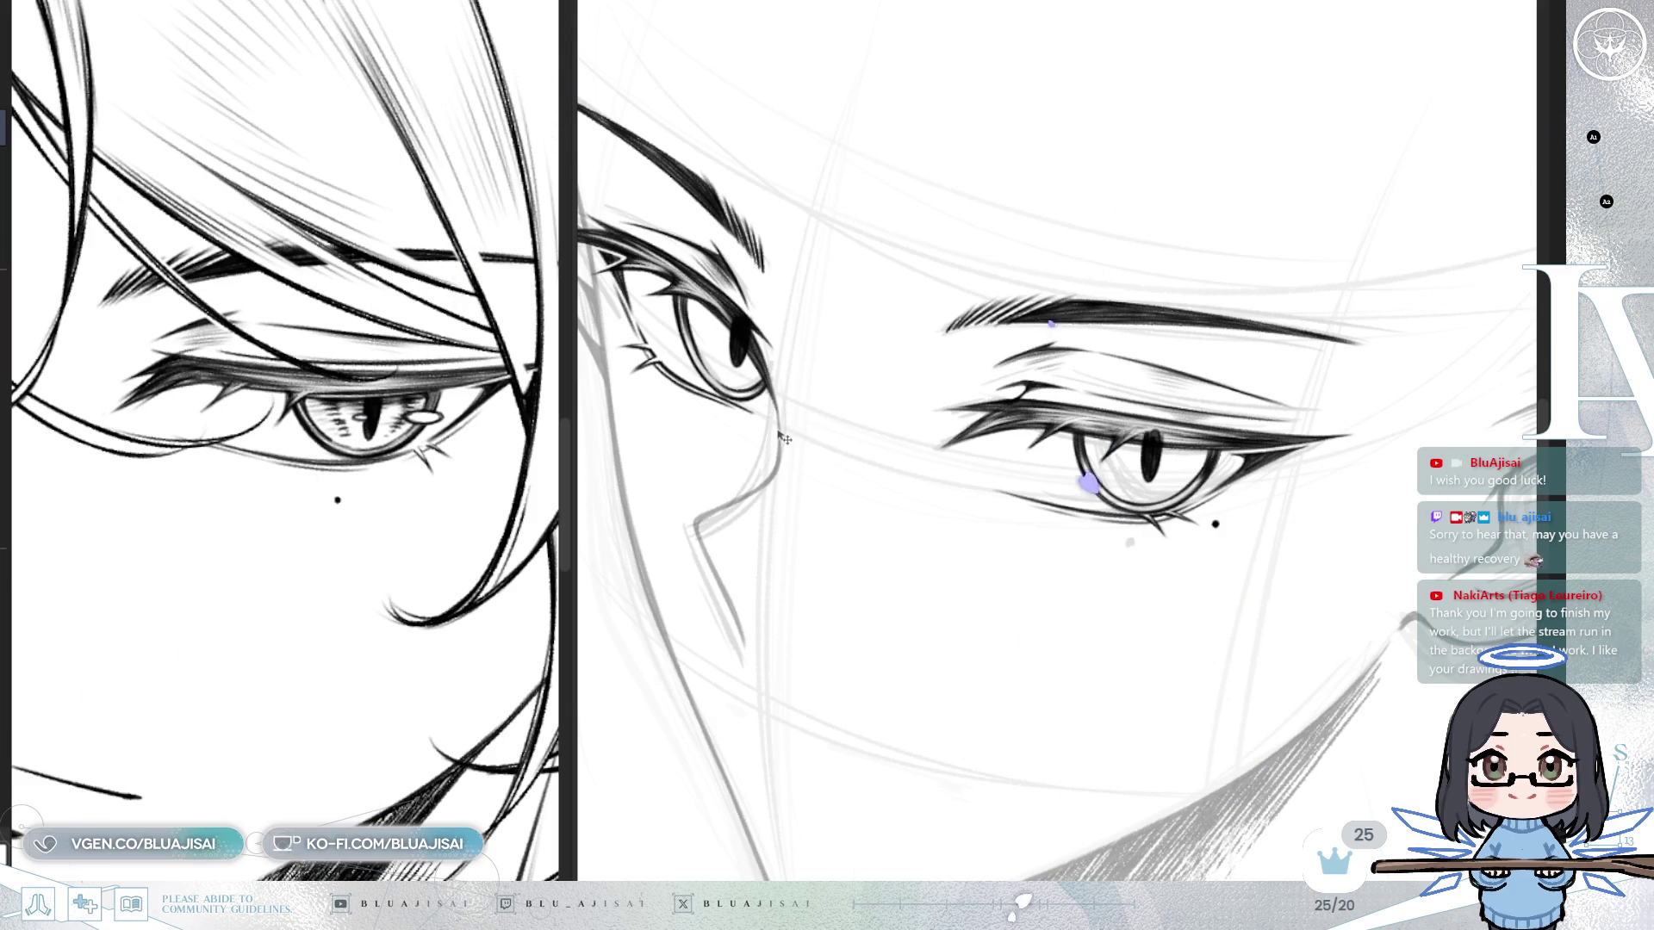
key("ctrl+t")
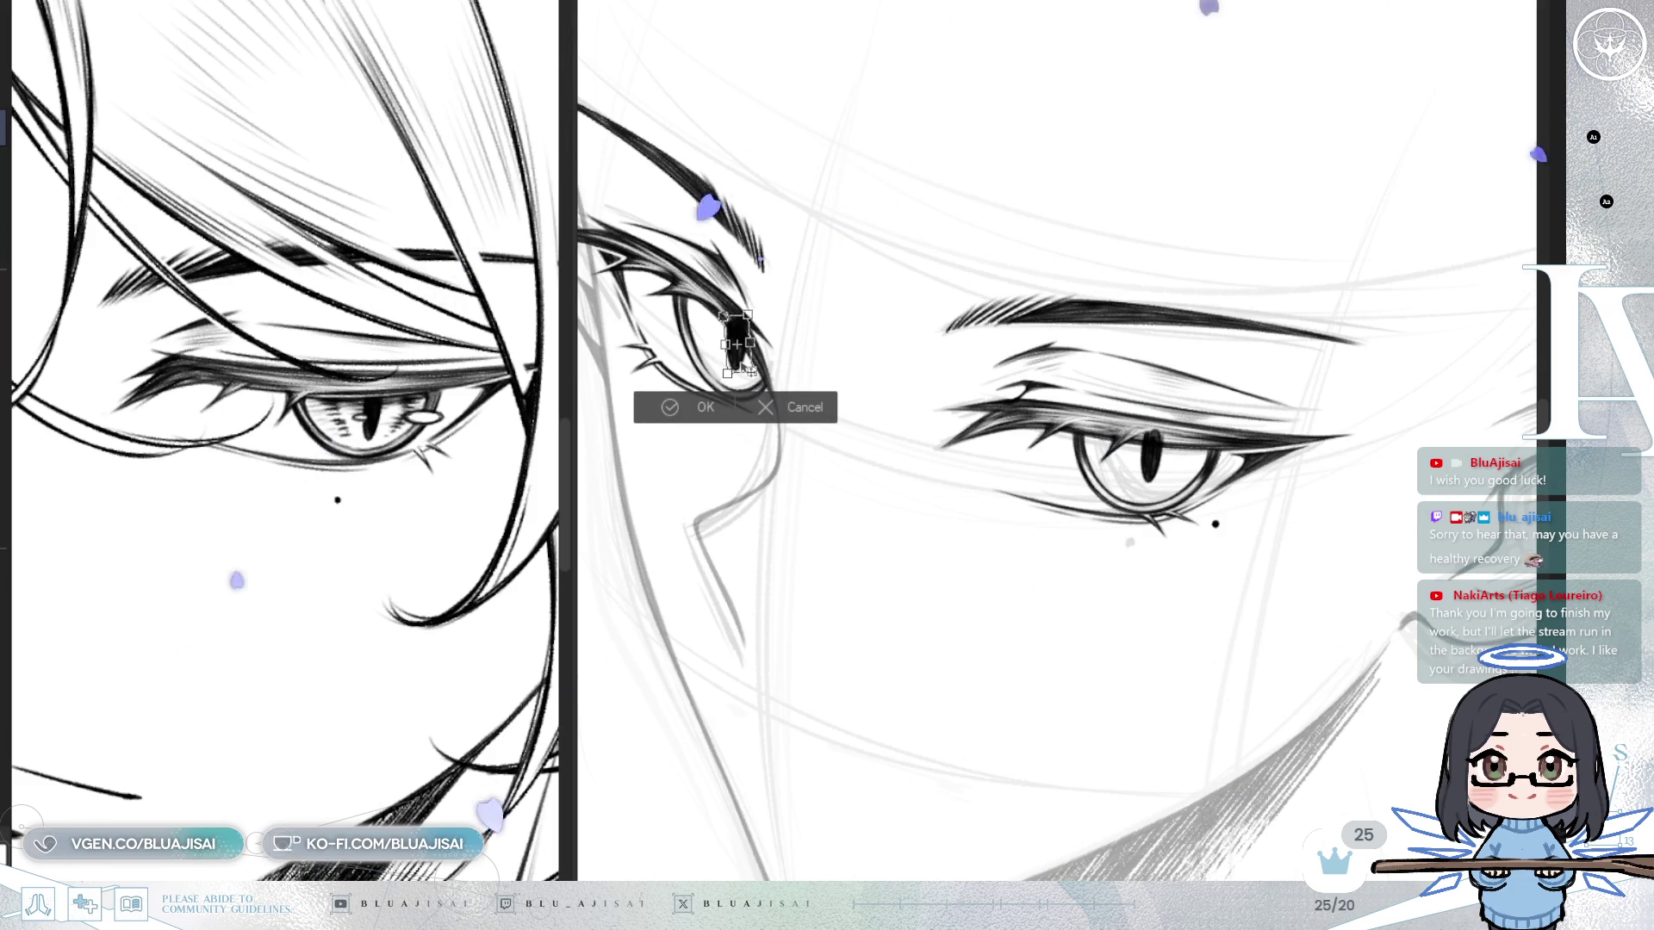
left_click_drag(753, 343, 750, 344)
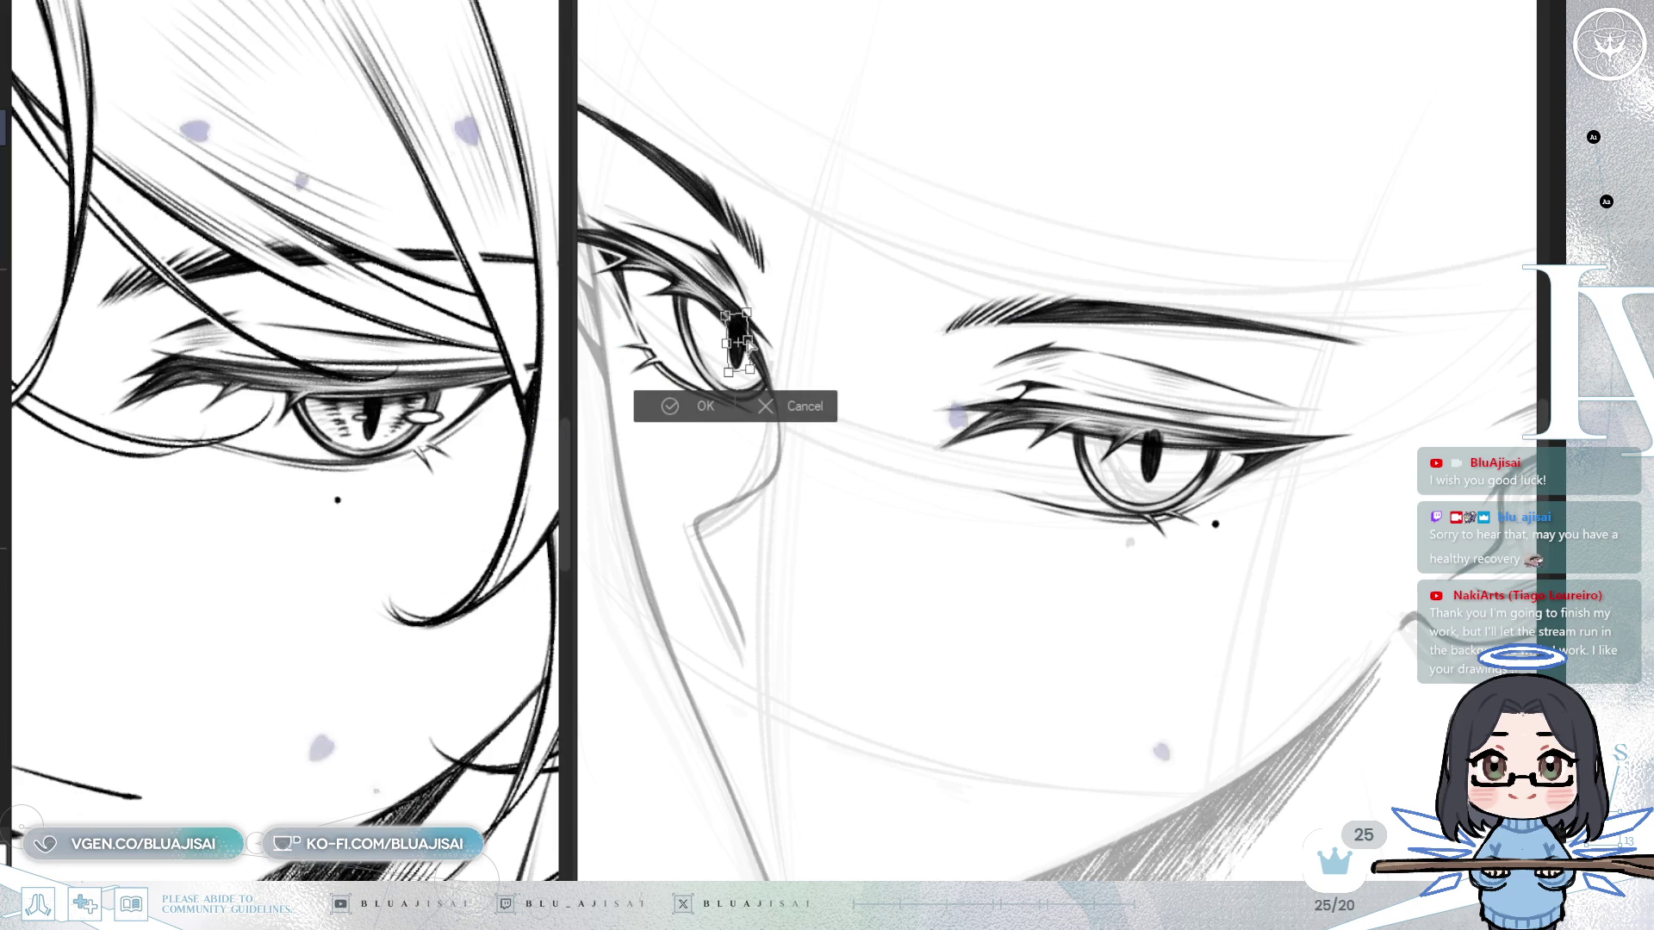
left_click(672, 416)
left_click_drag(443, 653, 492, 708)
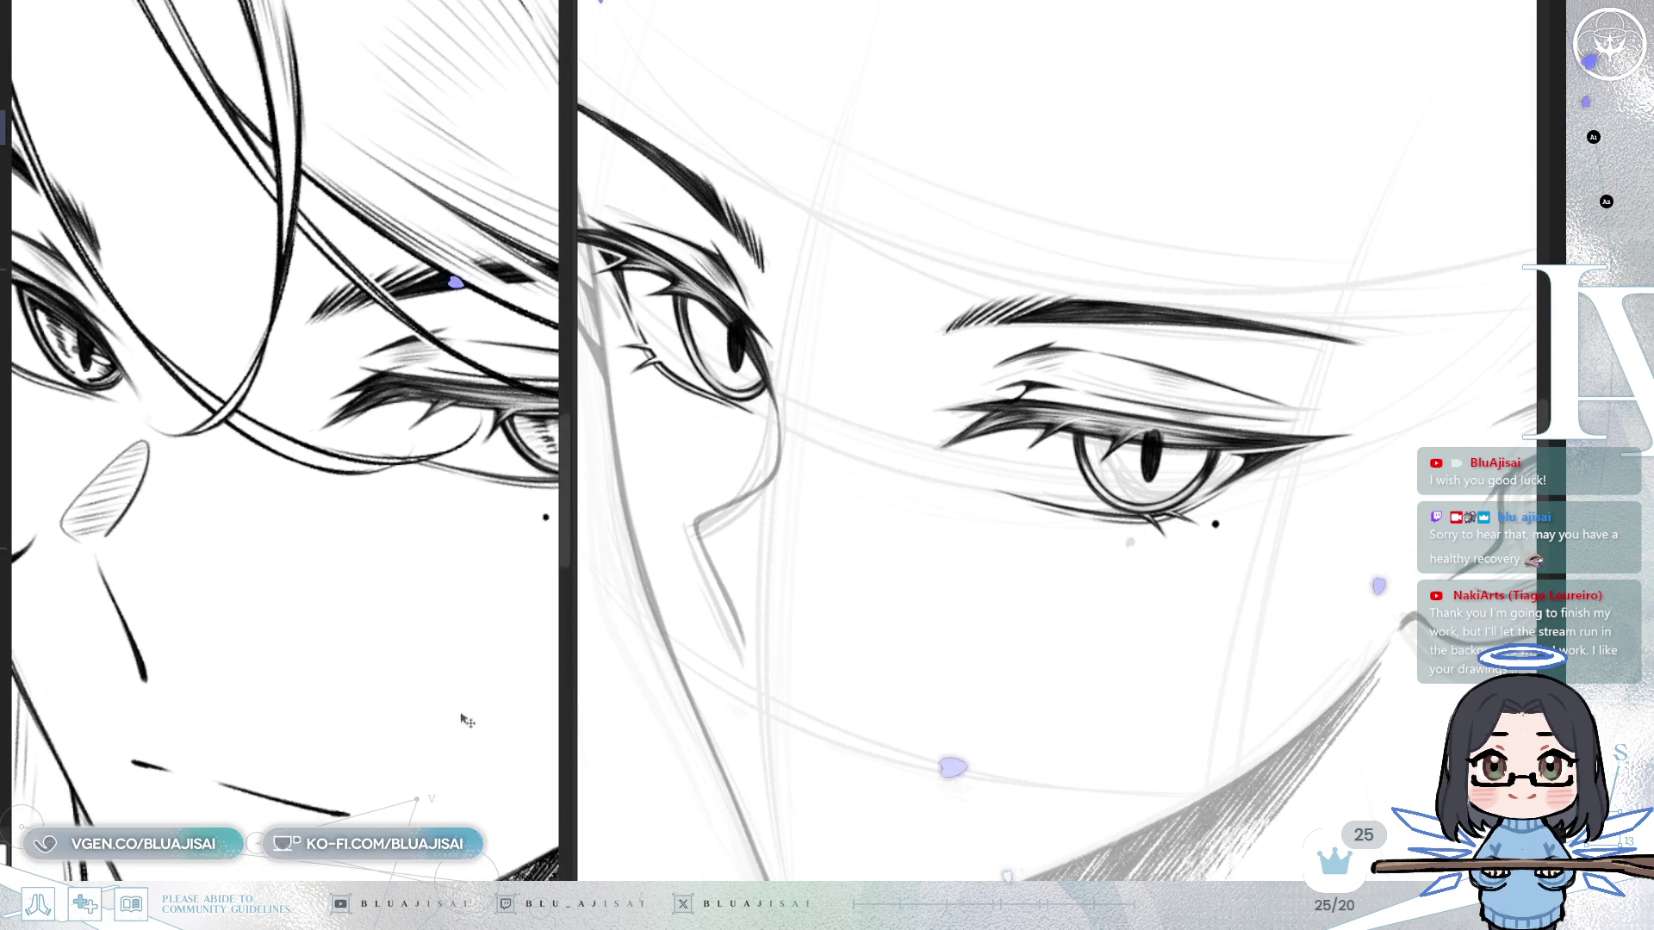
Zoom in on the eye beside the pointed ear, tilt the view to its angle, and mirror-check it.
scroll(491, 708, "down", 3)
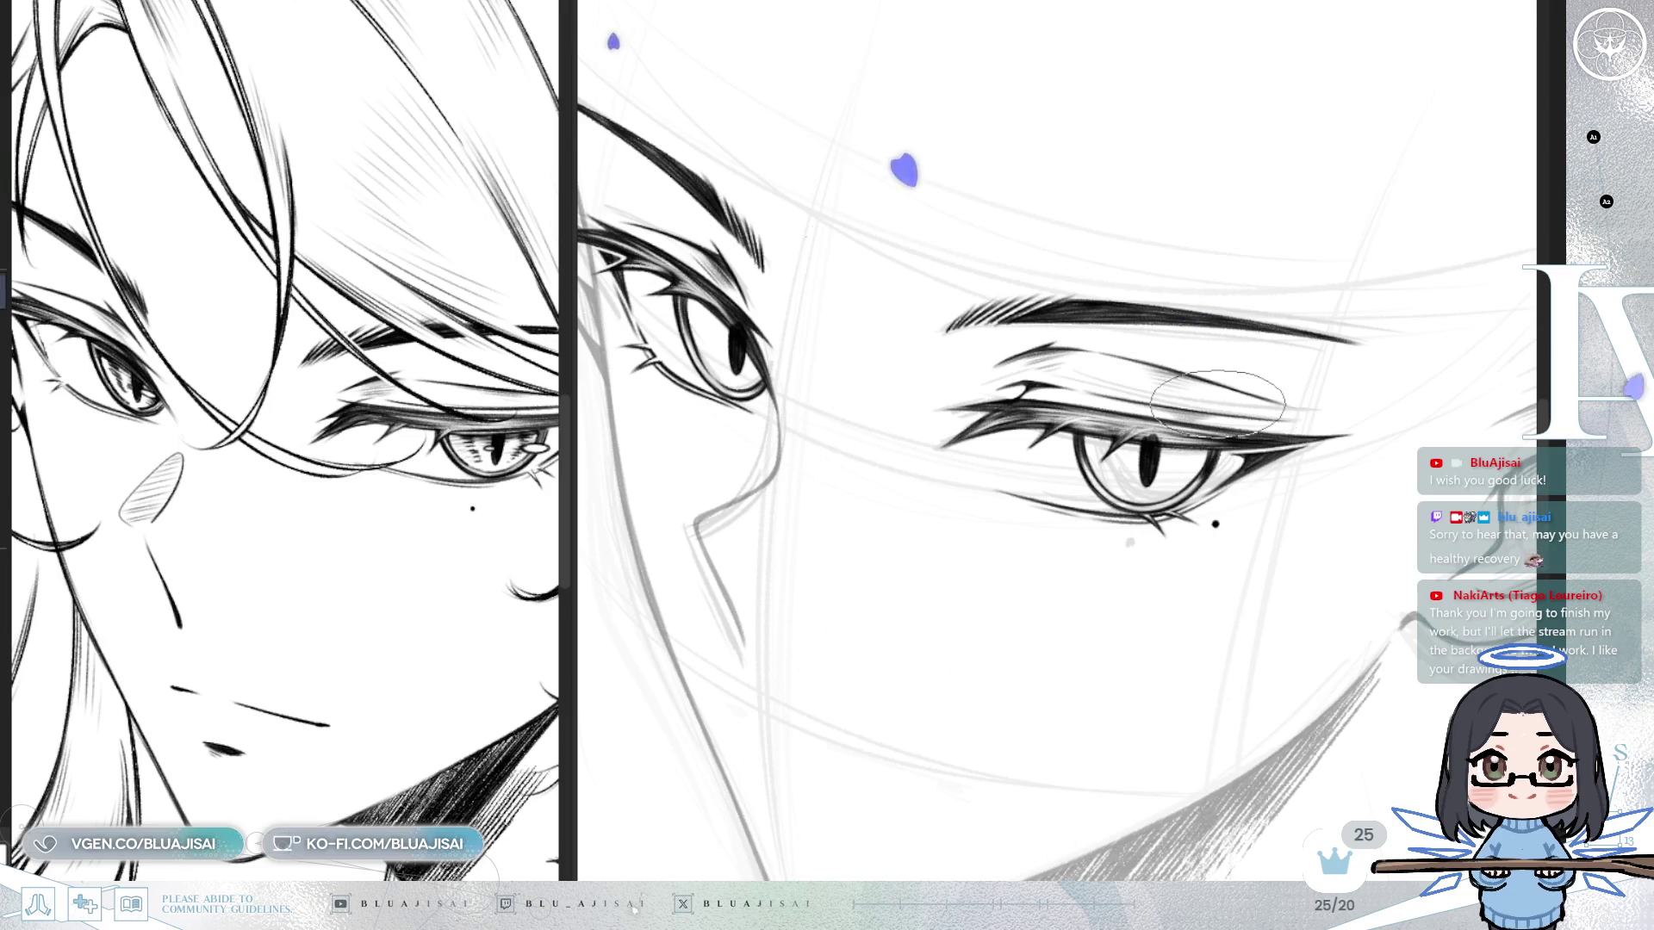
scroll(1218, 404, "up", 5)
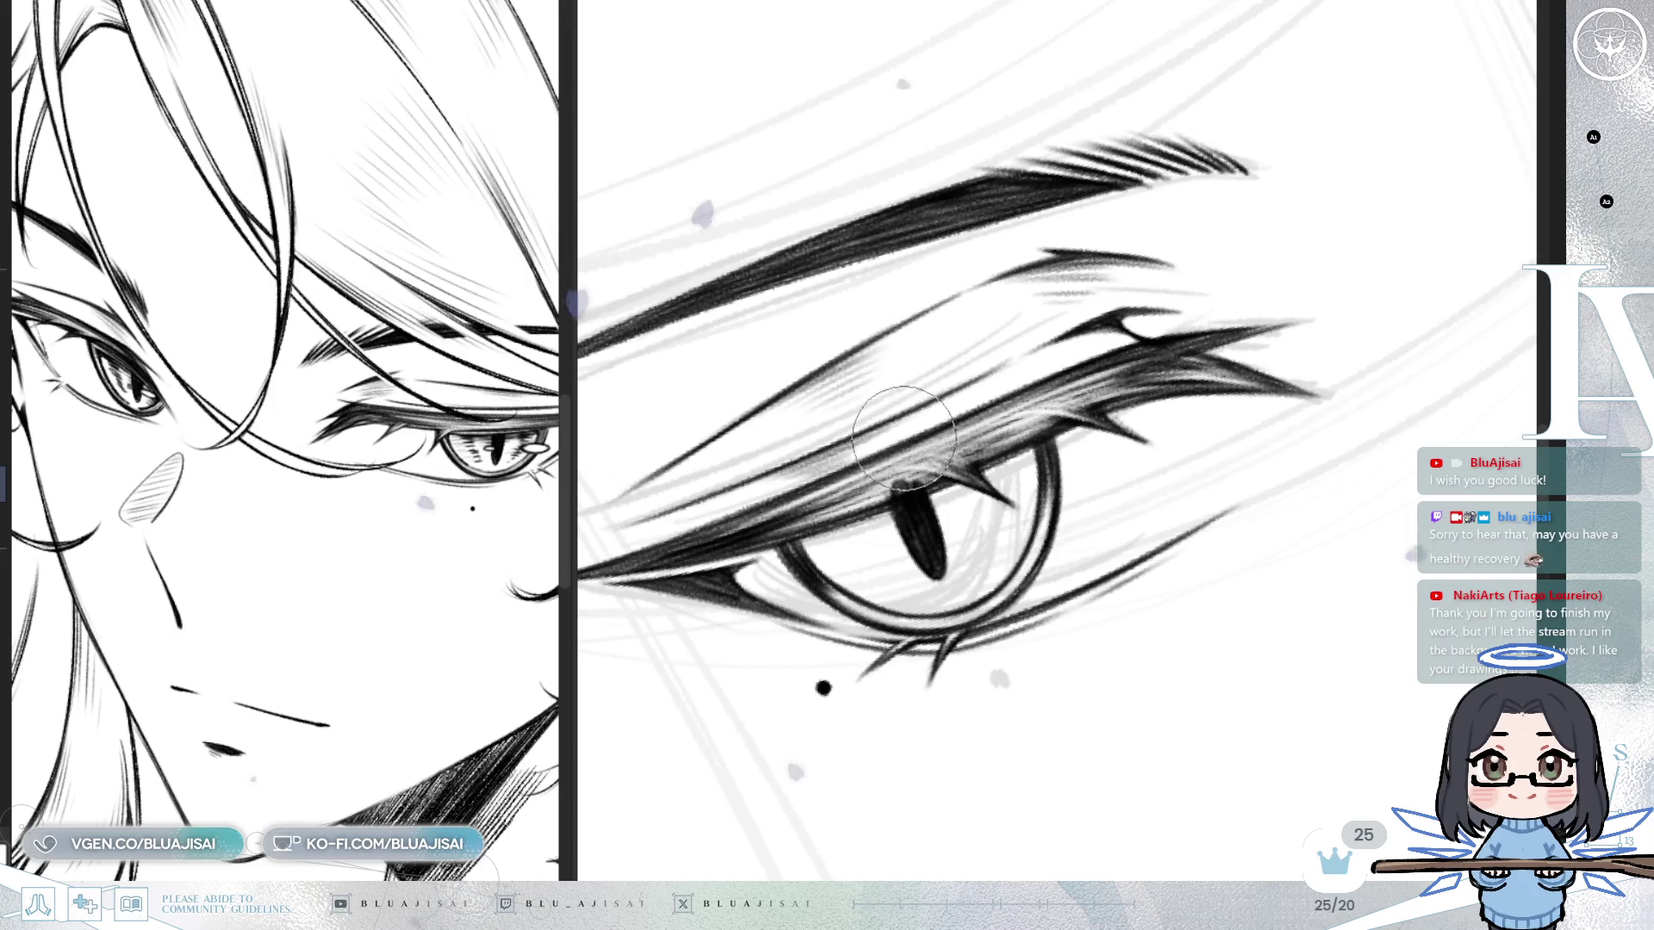
mouse_move(1134, 387)
left_mouse_down()
mouse_move(931, 491)
mouse_move(940, 463)
left_mouse_up()
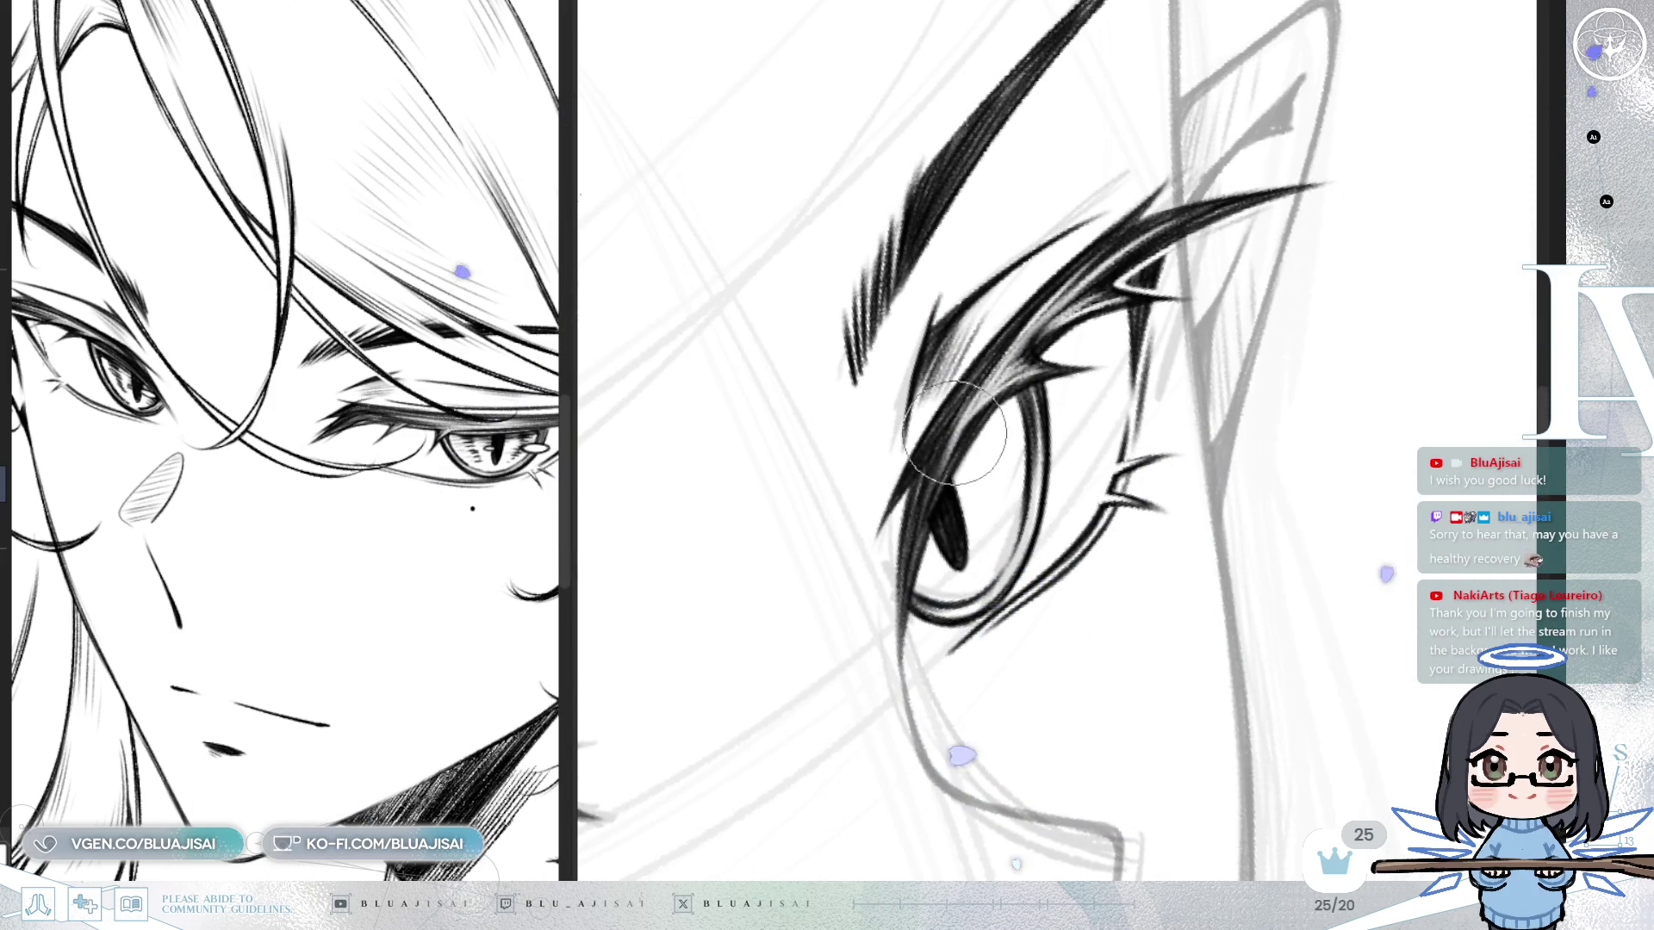
left_click_drag(887, 609, 1197, 423)
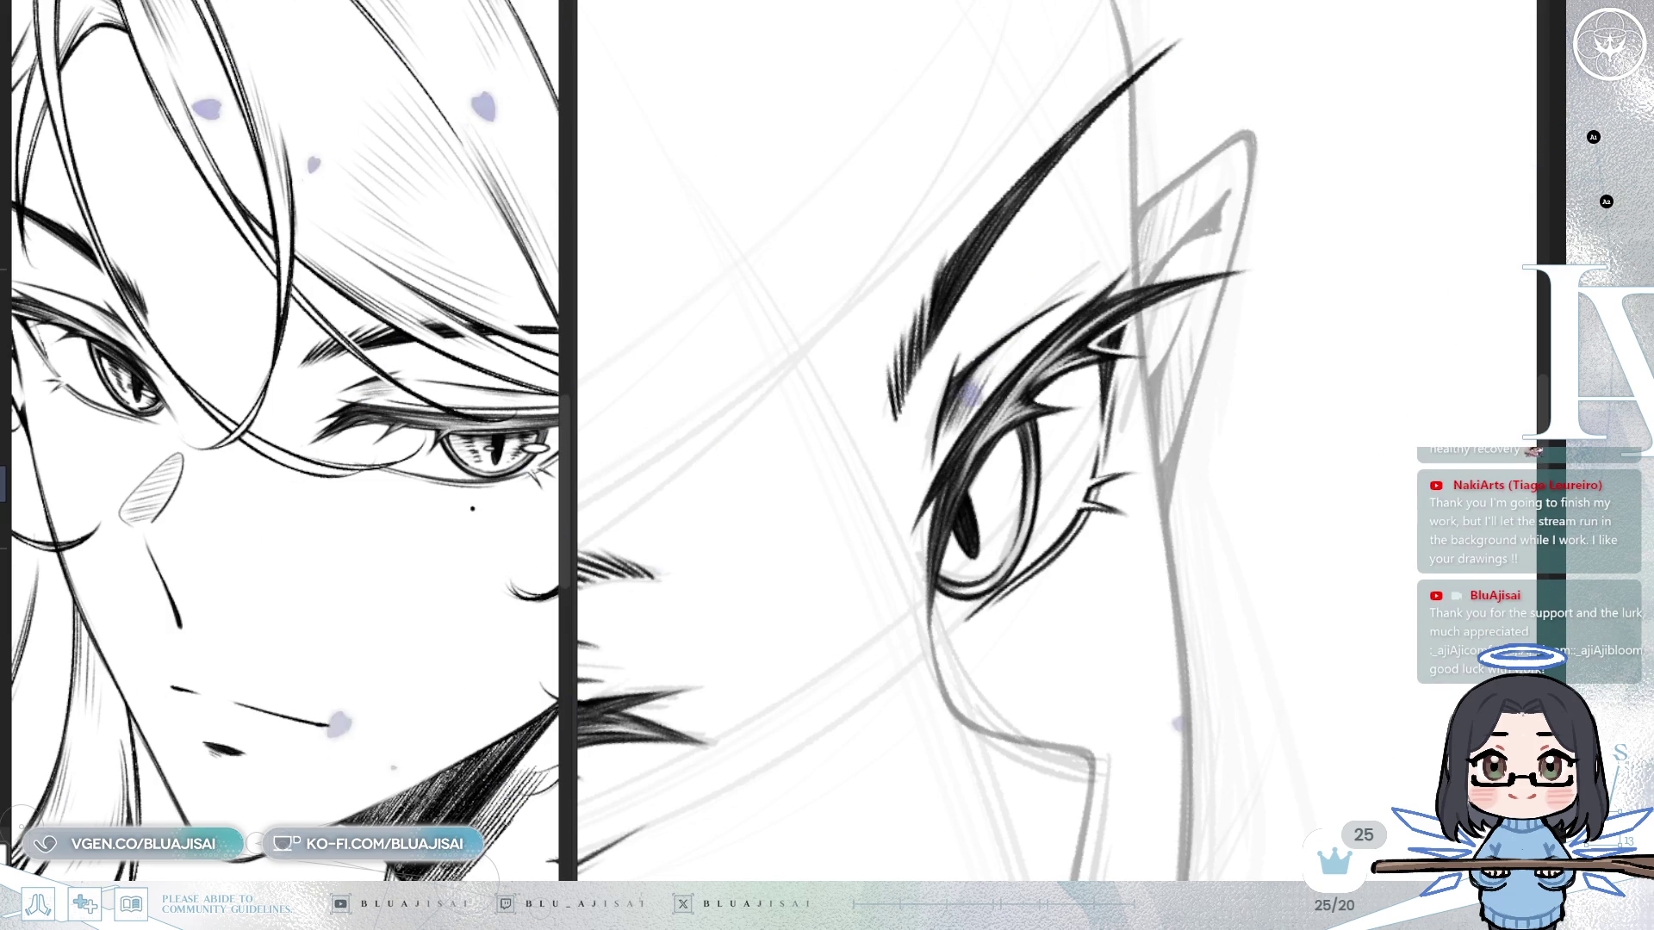
left_click_drag(861, 517, 801, 543)
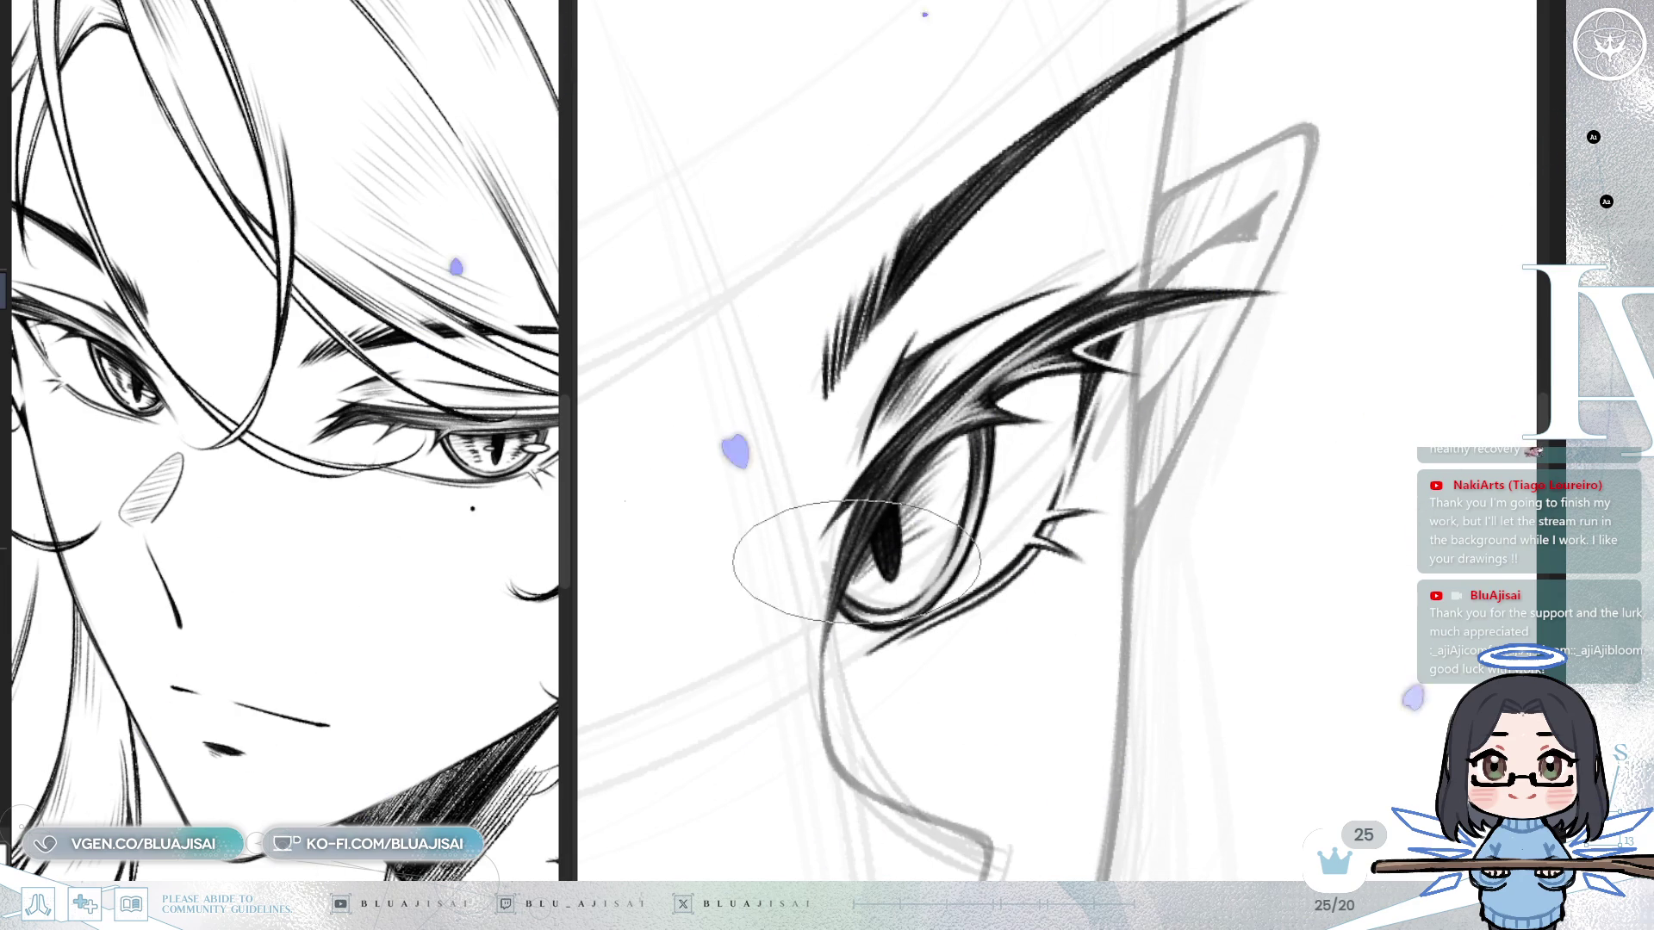
key("m")
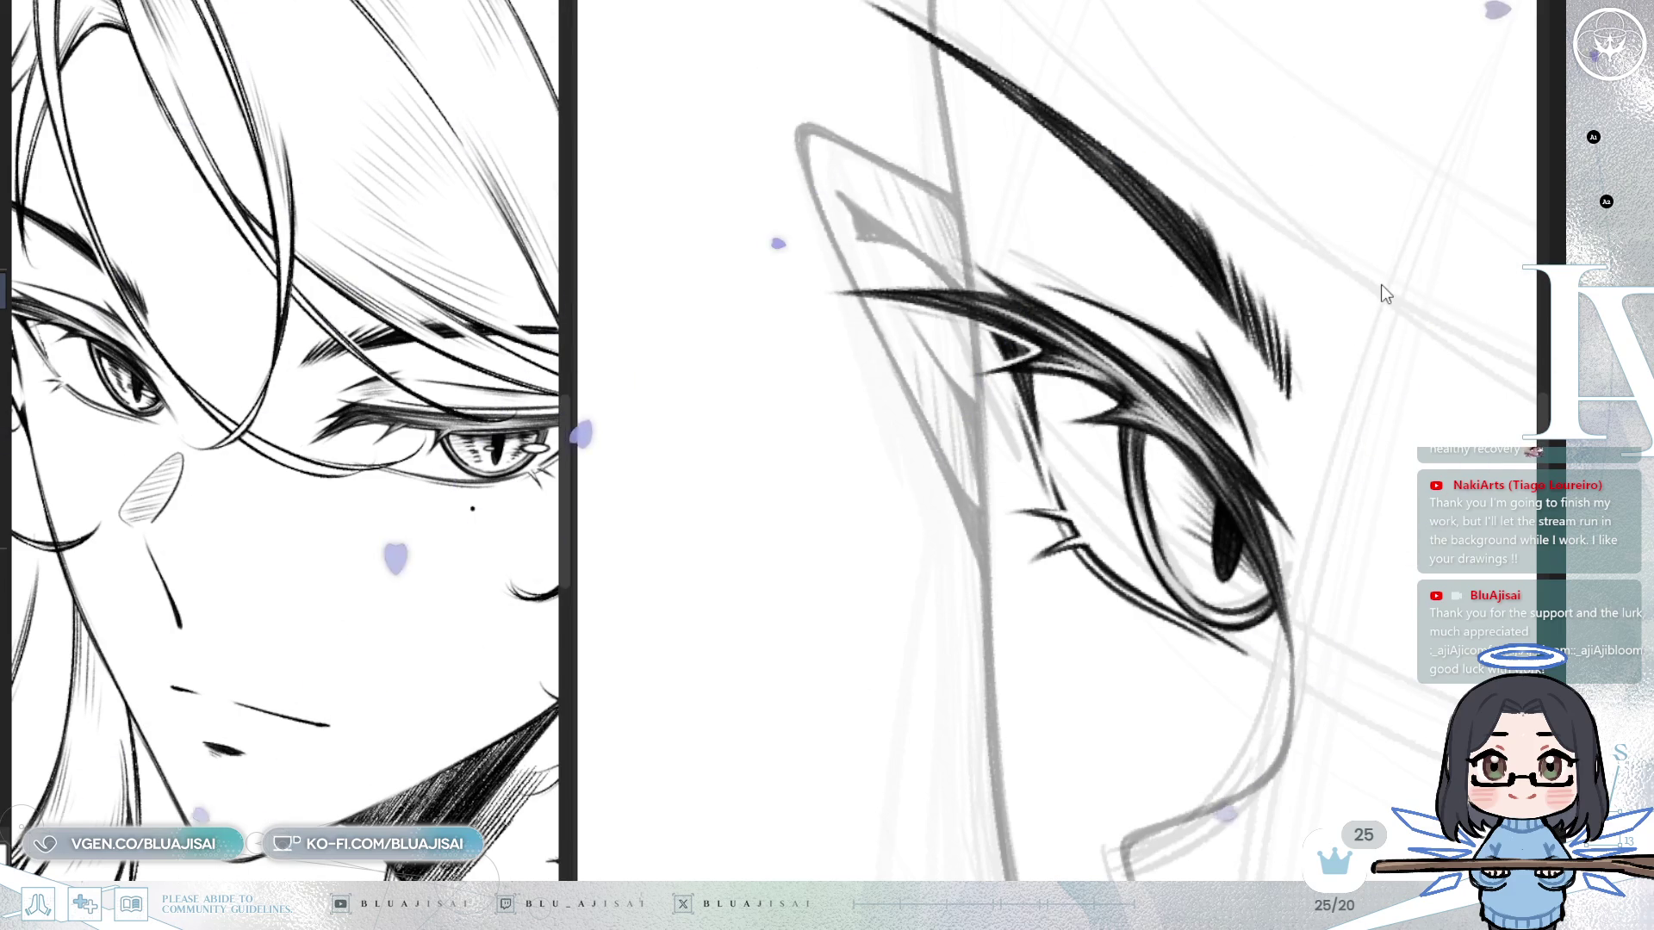
key("m")
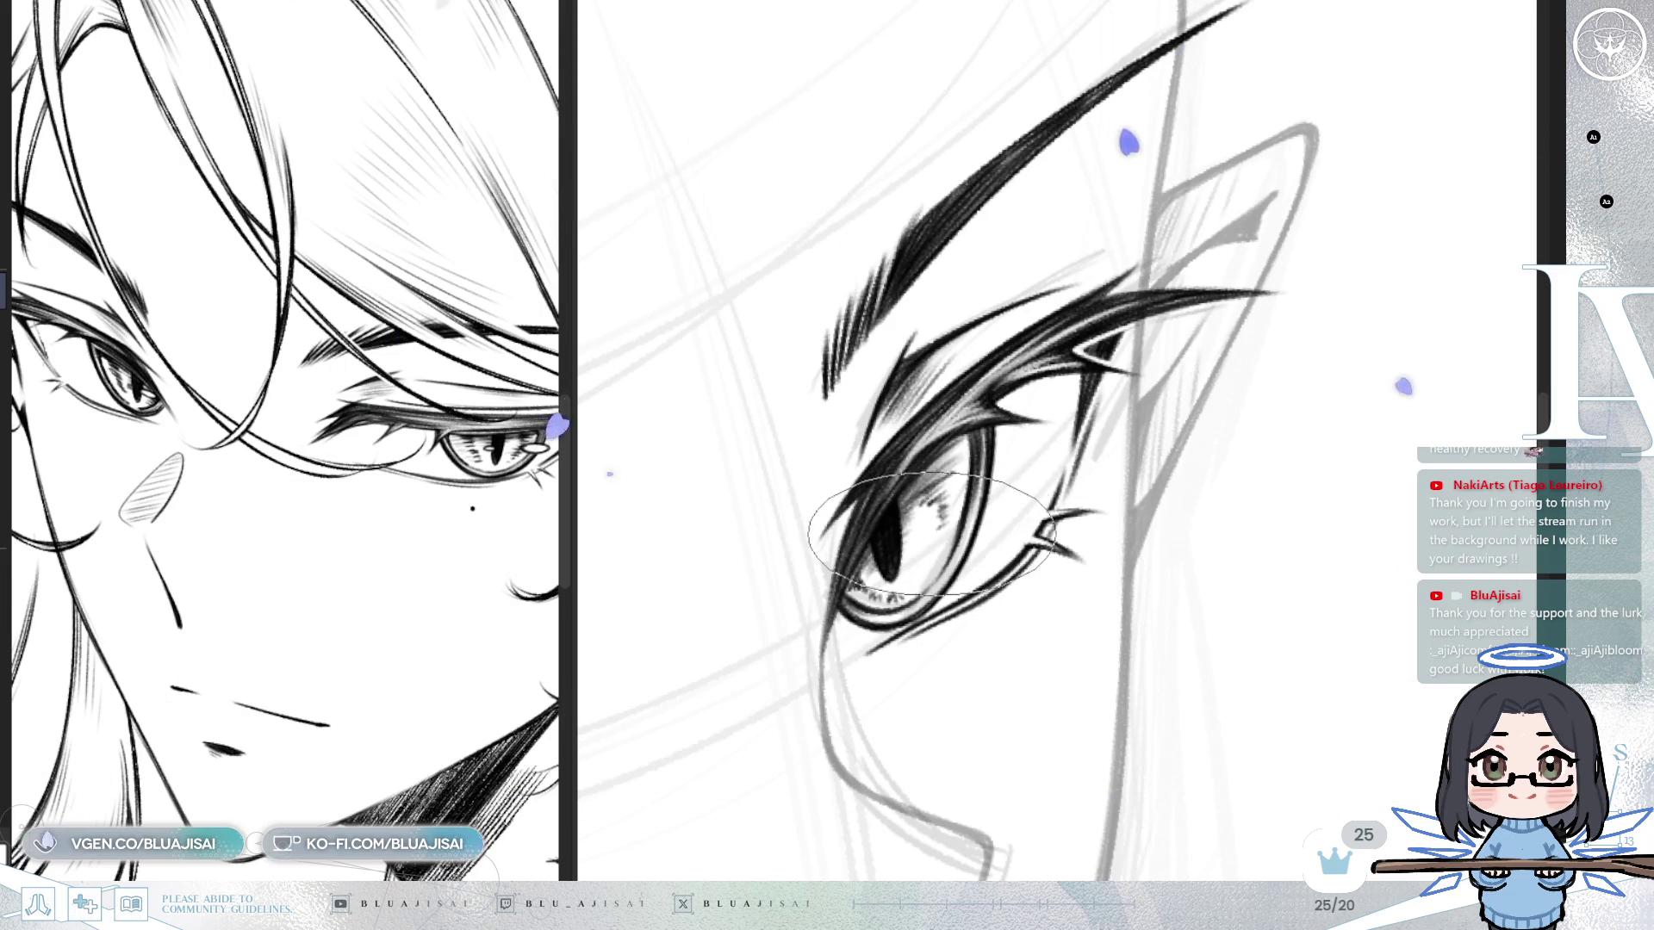
Hatch fine strokes into the lower part of the iris.
left_click_drag(930, 571, 938, 523)
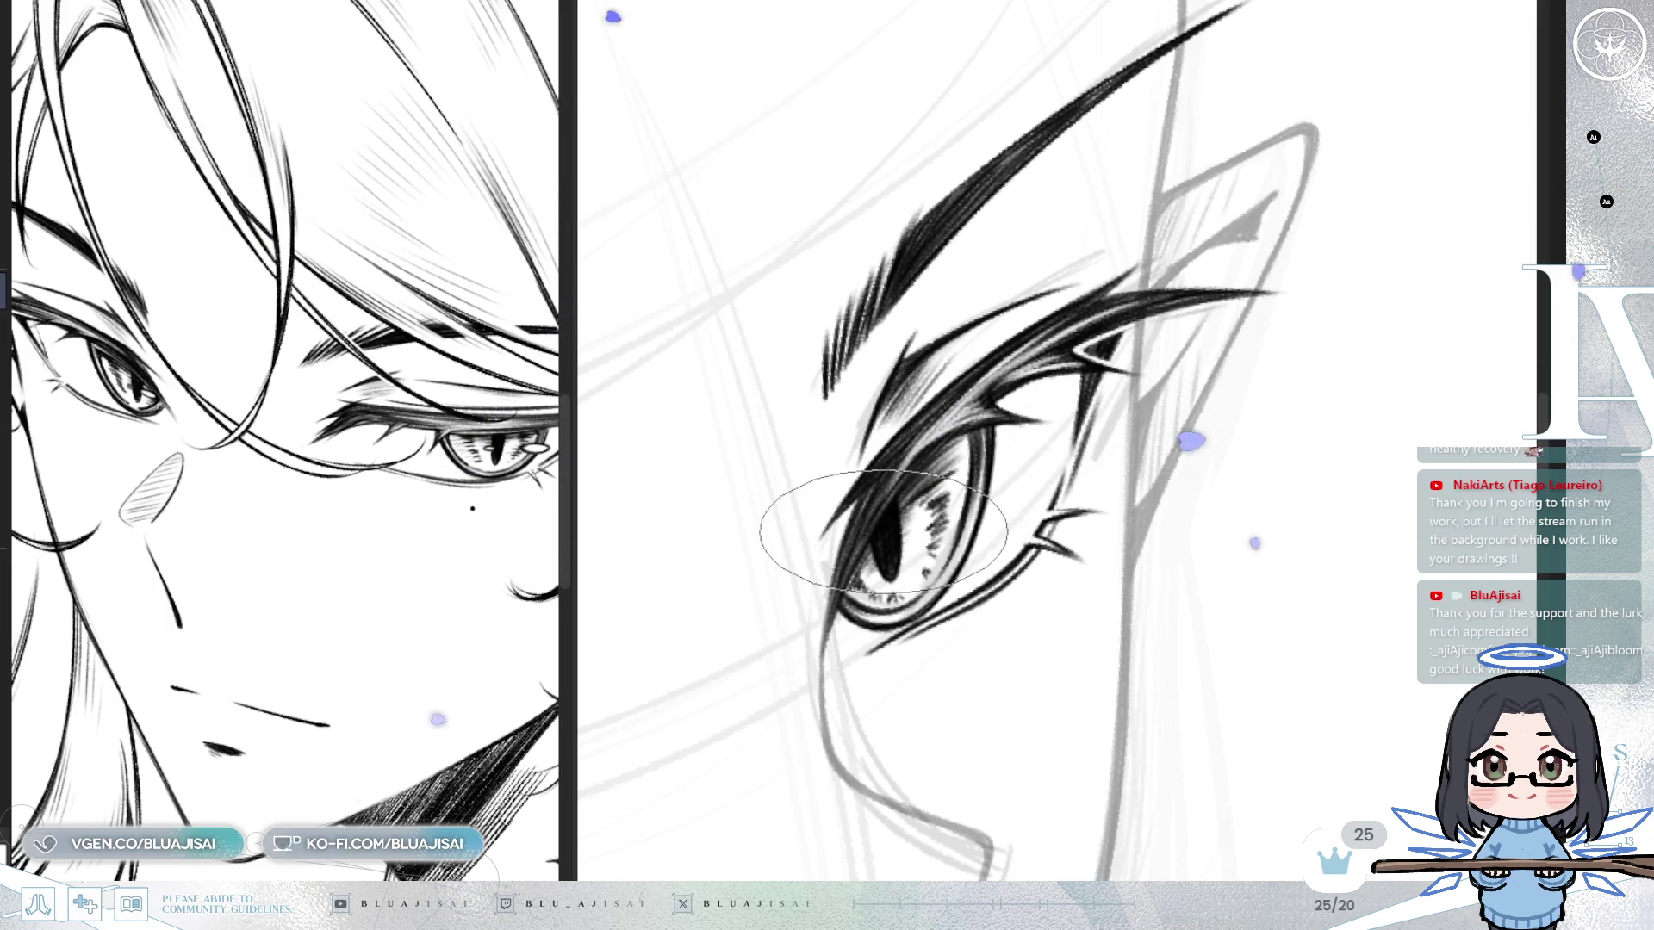
key("h")
left_click_drag(1275, 277, 984, 493)
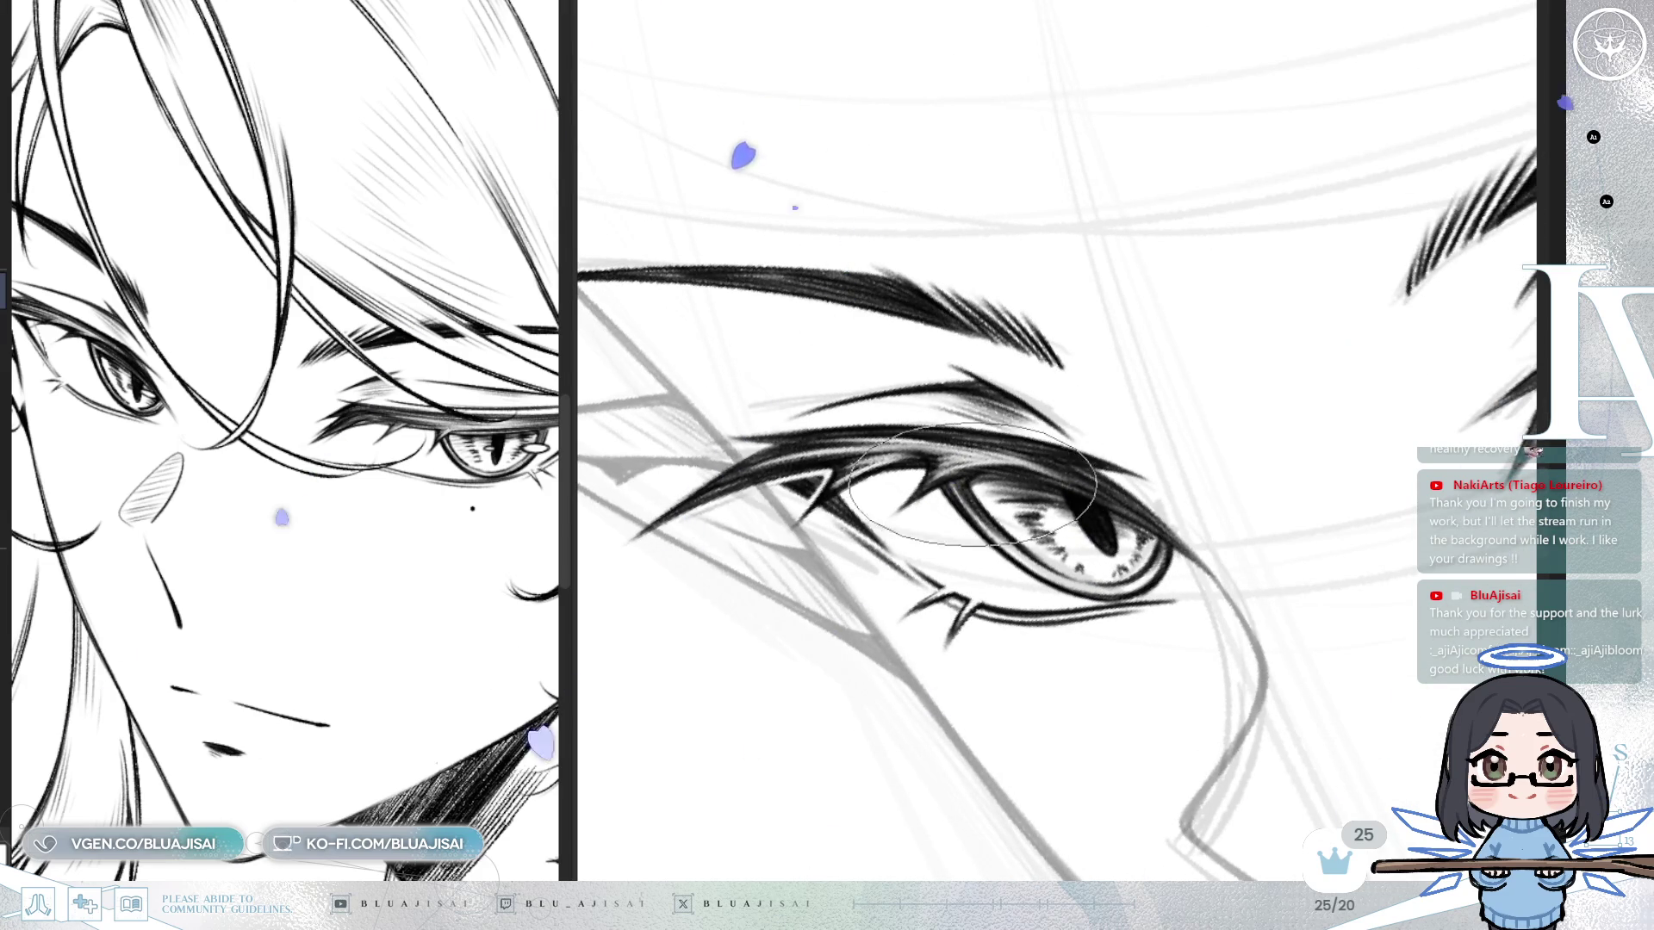
left_click_drag(1218, 406, 1218, 373)
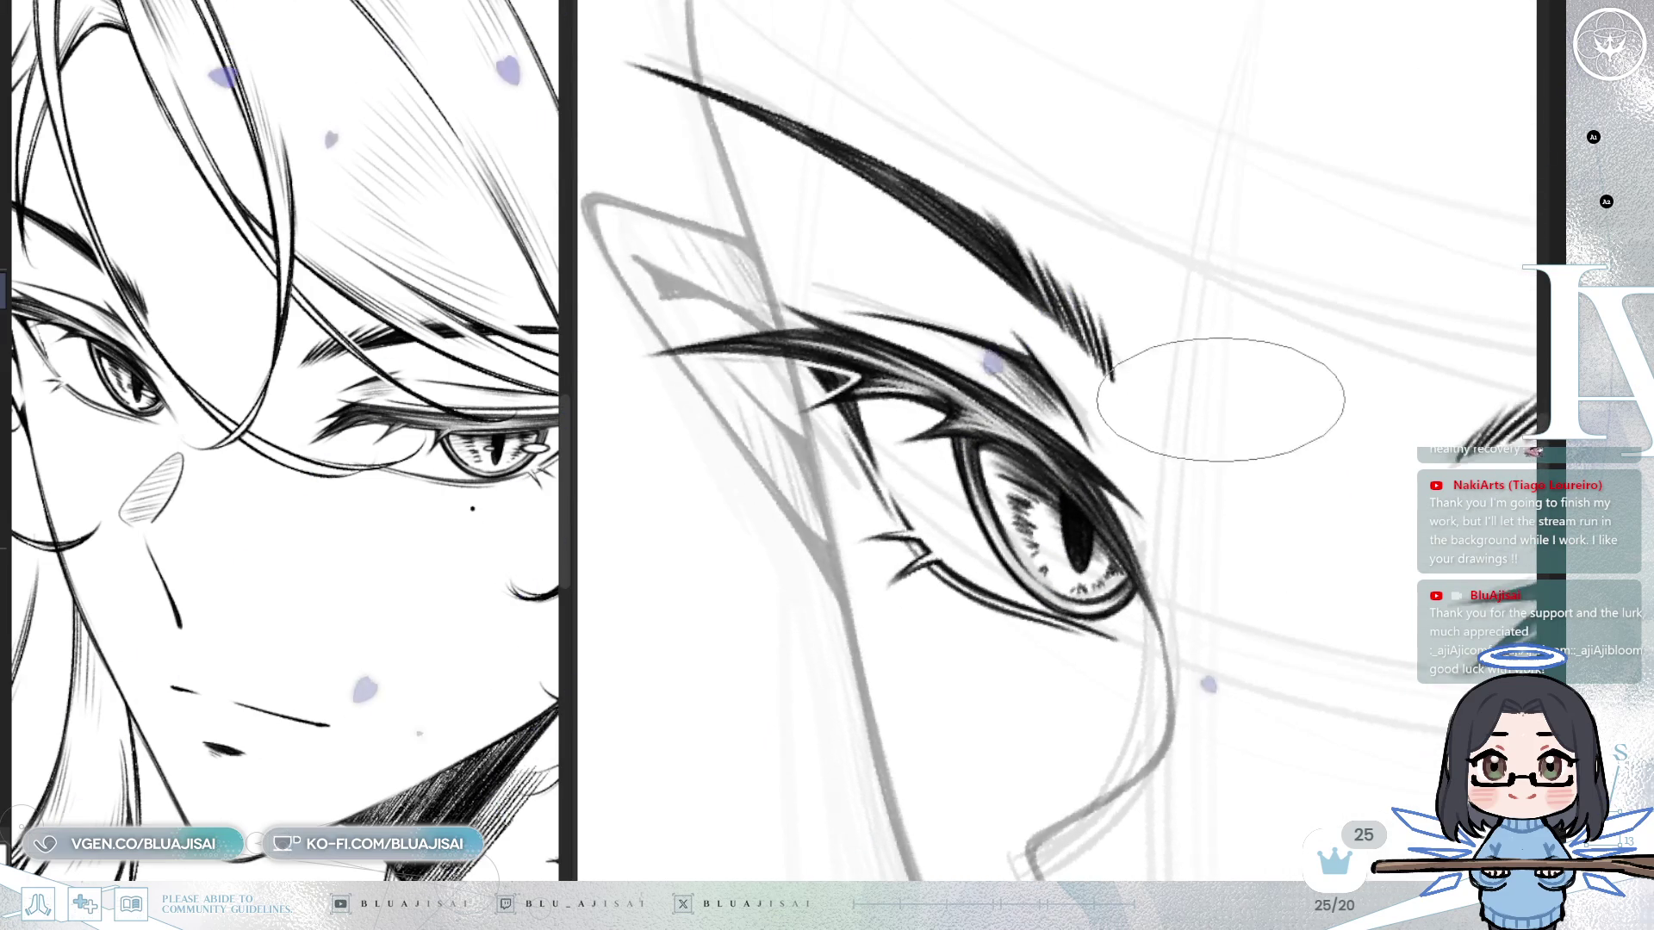
left_click_drag(1163, 470, 1111, 417)
key("ctrl+z")
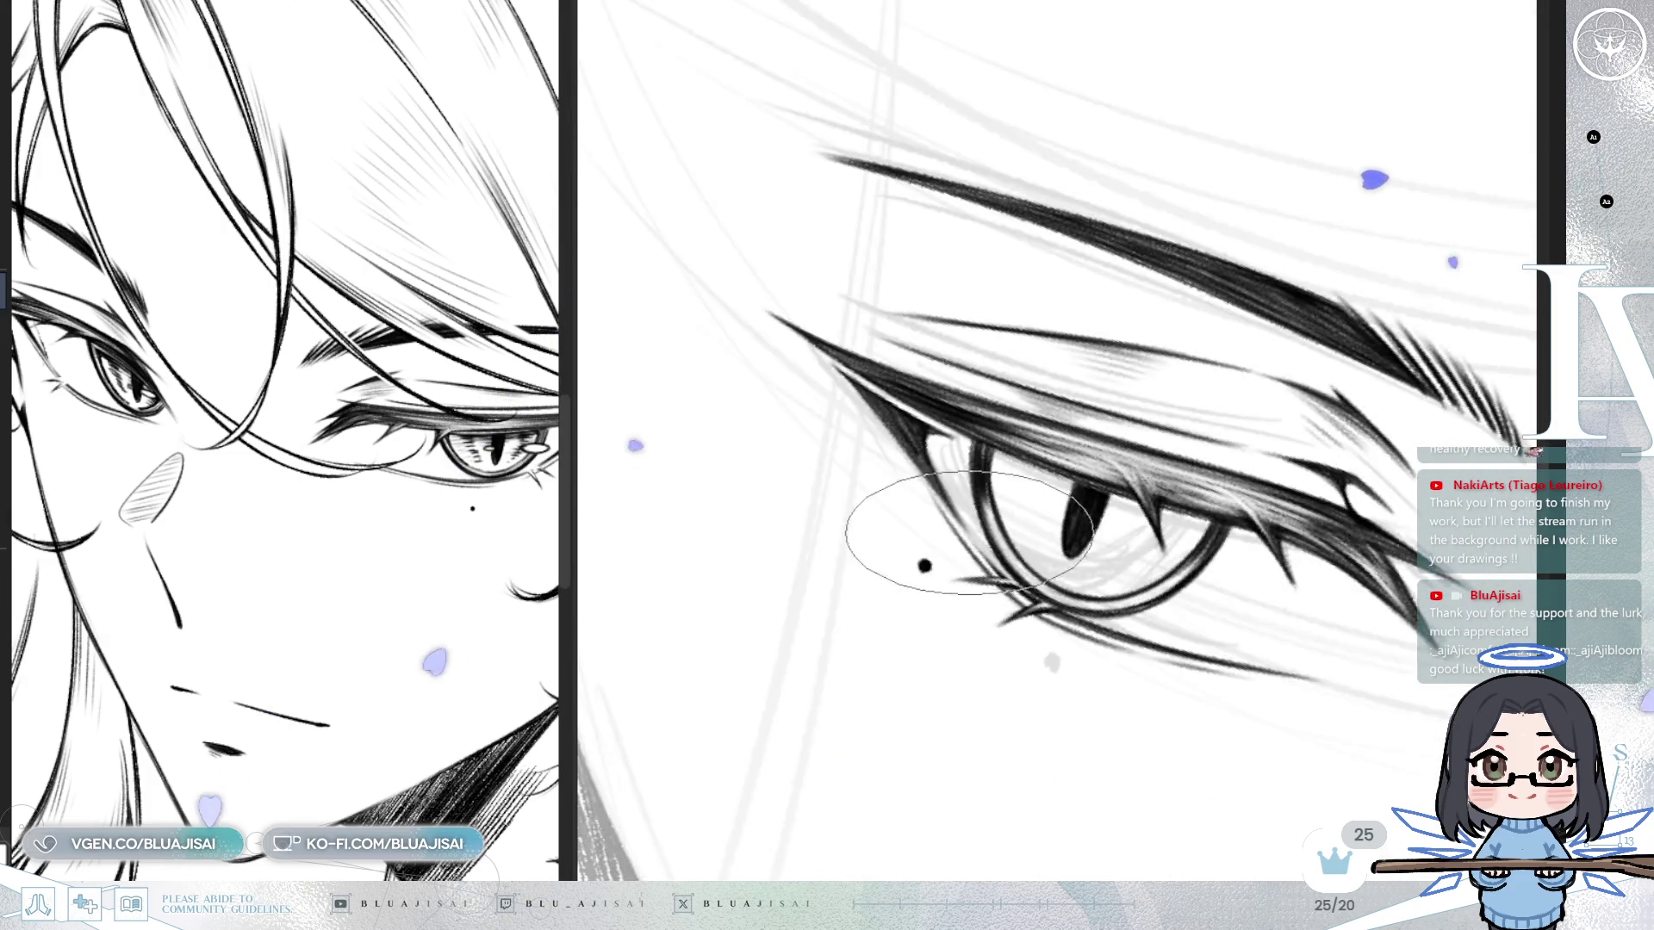
key("ctrl+y")
mouse_move(1141, 498)
left_mouse_down()
mouse_move(1002, 502)
mouse_move(1094, 438)
left_mouse_up()
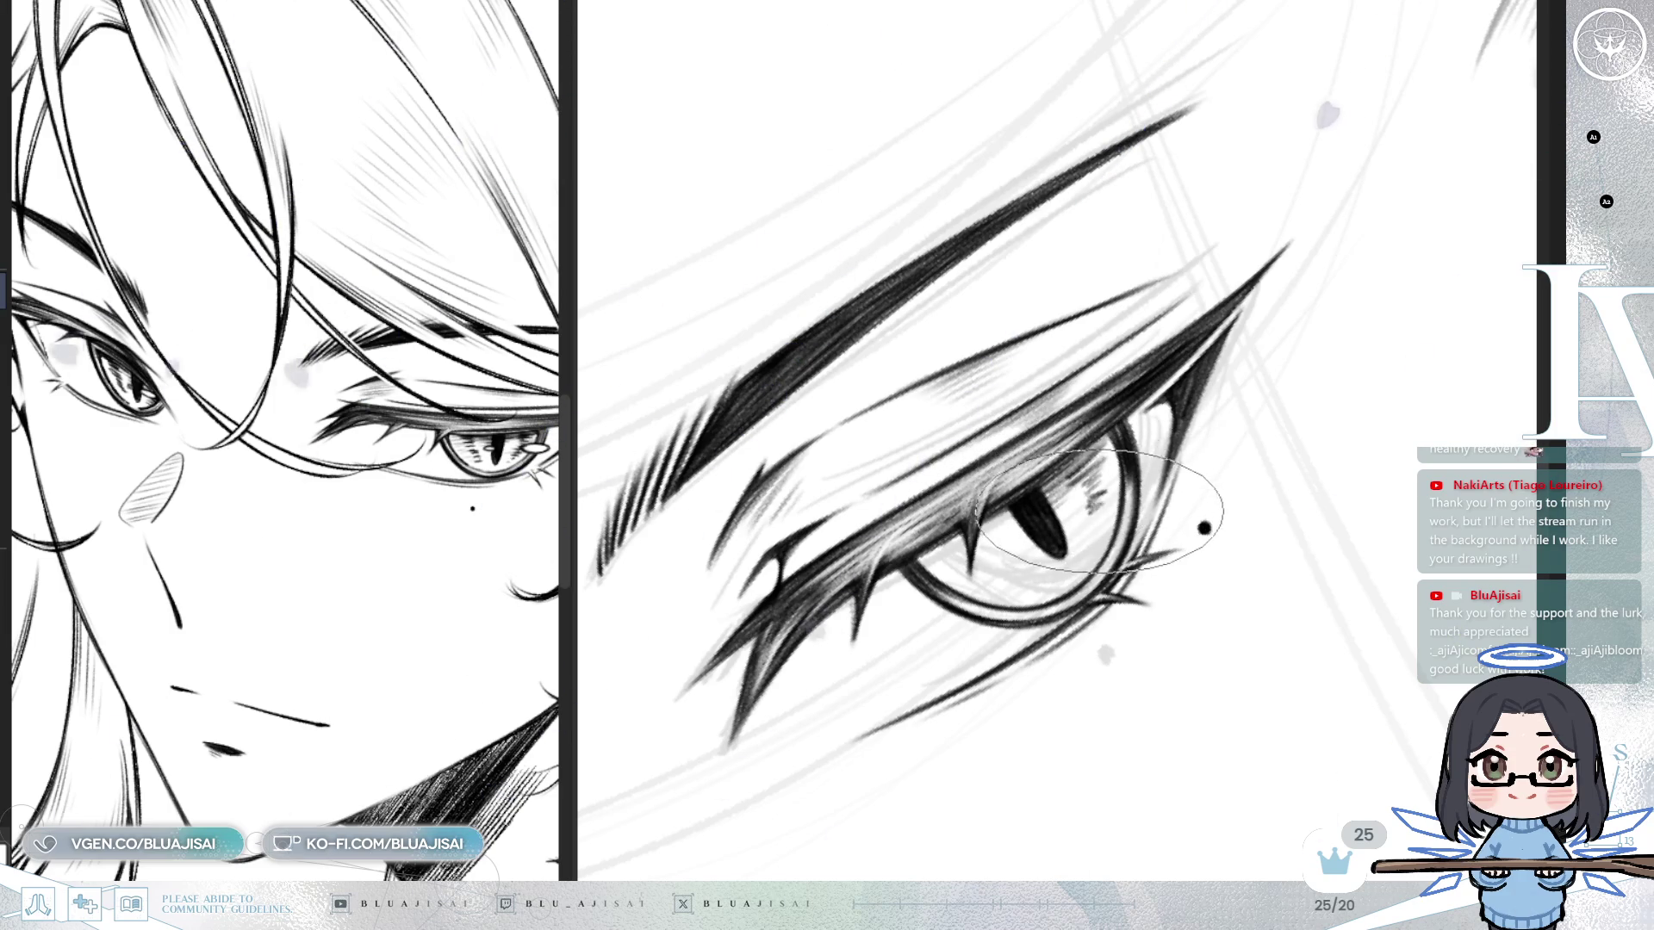
Hatch dark strokes into the upper iris and add small texture marks along the lower rim.
left_click_drag(1103, 472, 1093, 575)
mouse_move(1081, 482)
left_mouse_down()
mouse_move(1077, 555)
mouse_move(1078, 515)
mouse_move(965, 544)
left_mouse_up()
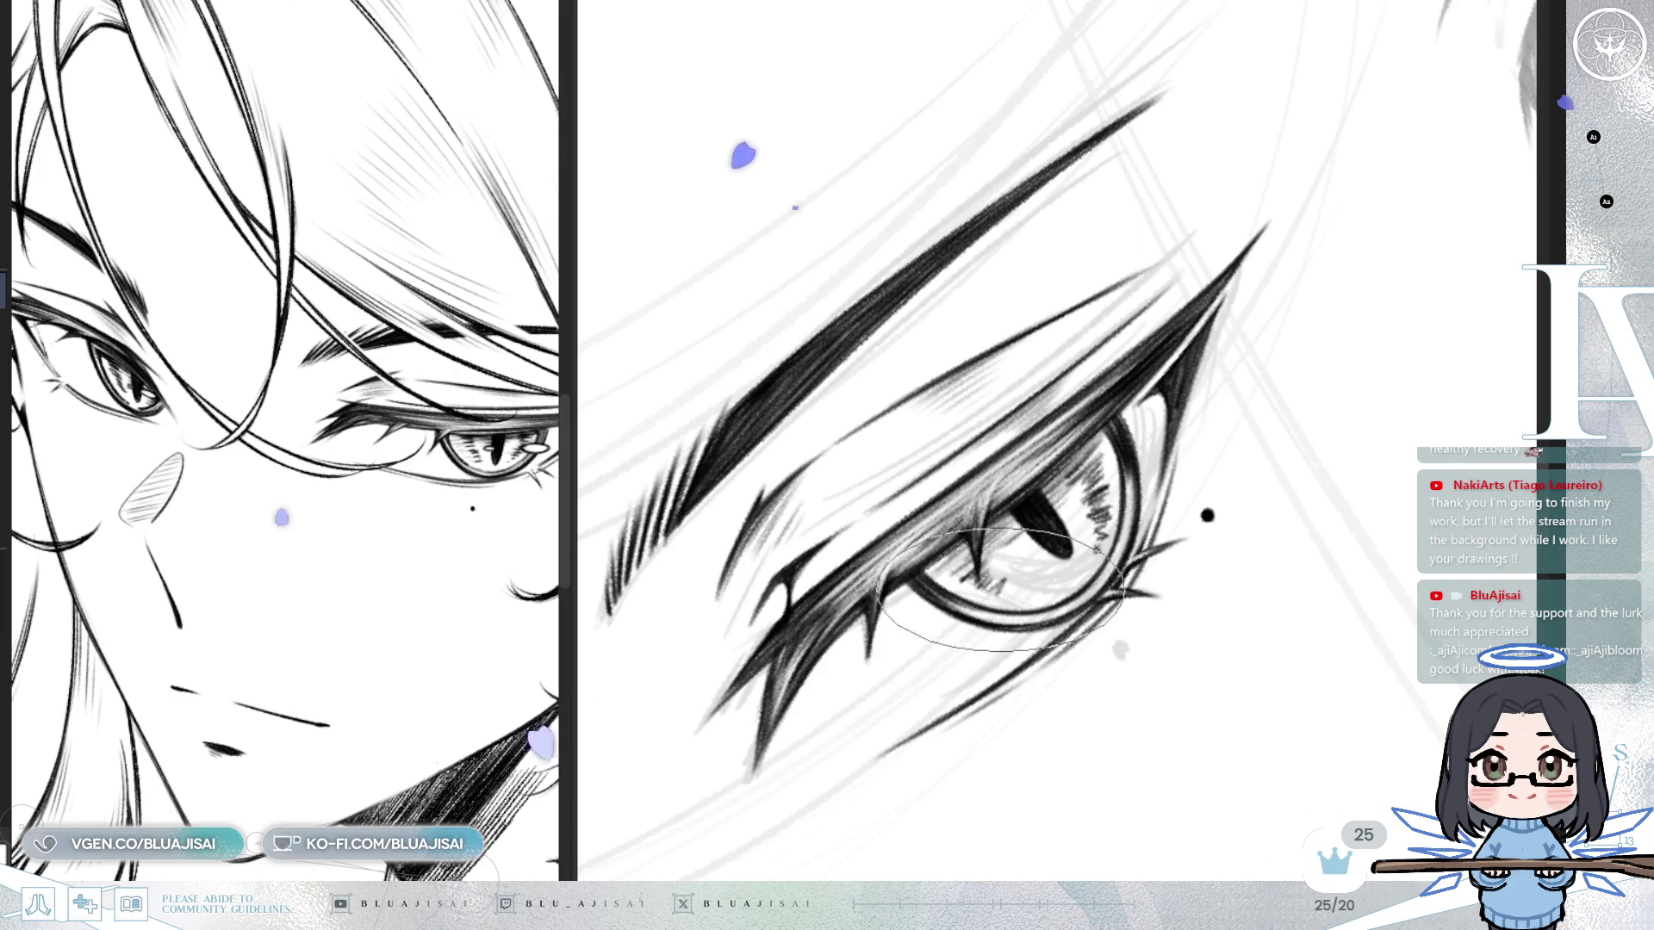
left_click_drag(1055, 593, 1084, 586)
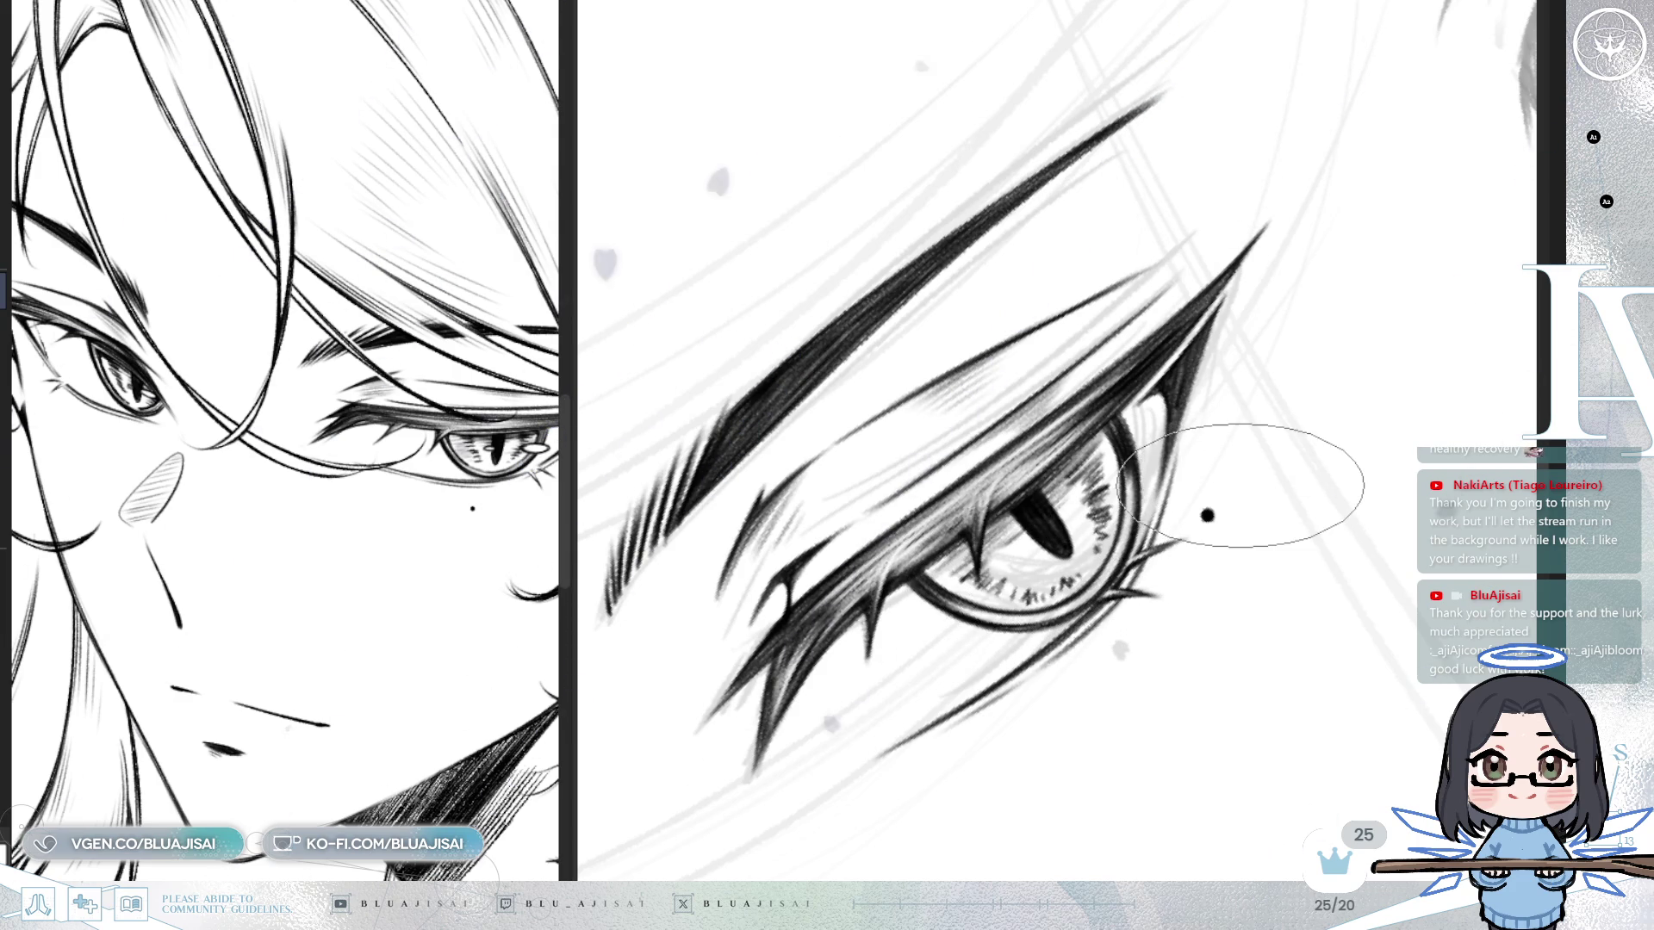
scroll(1241, 485, "down", 3)
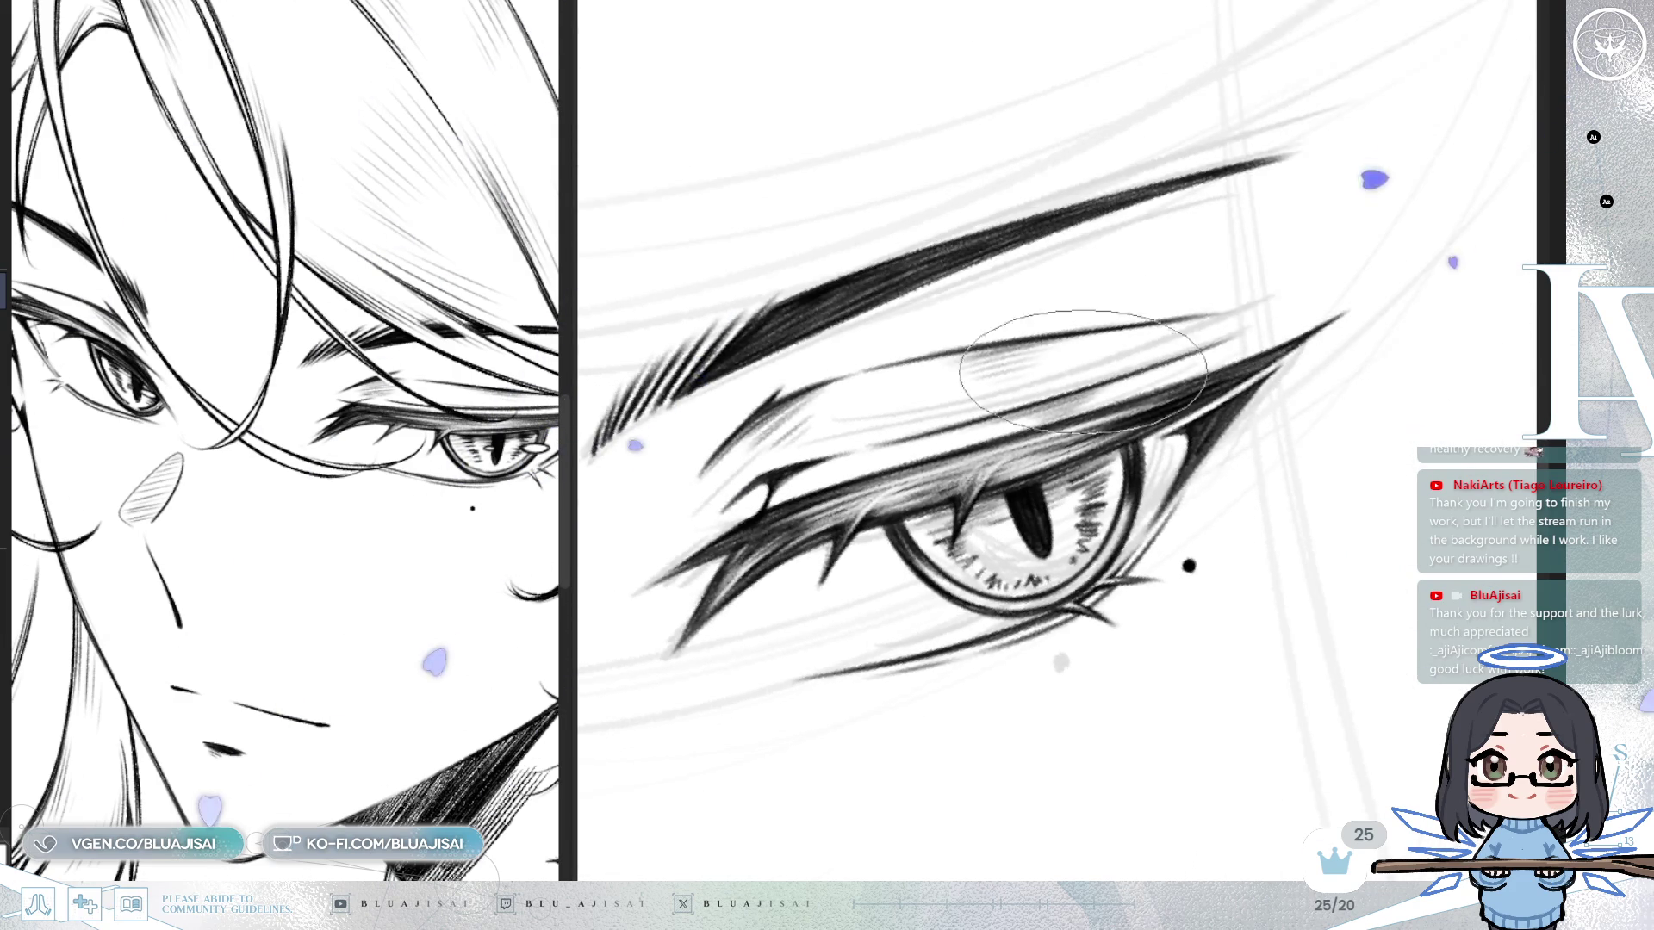
scroll(974, 538, "up", 3)
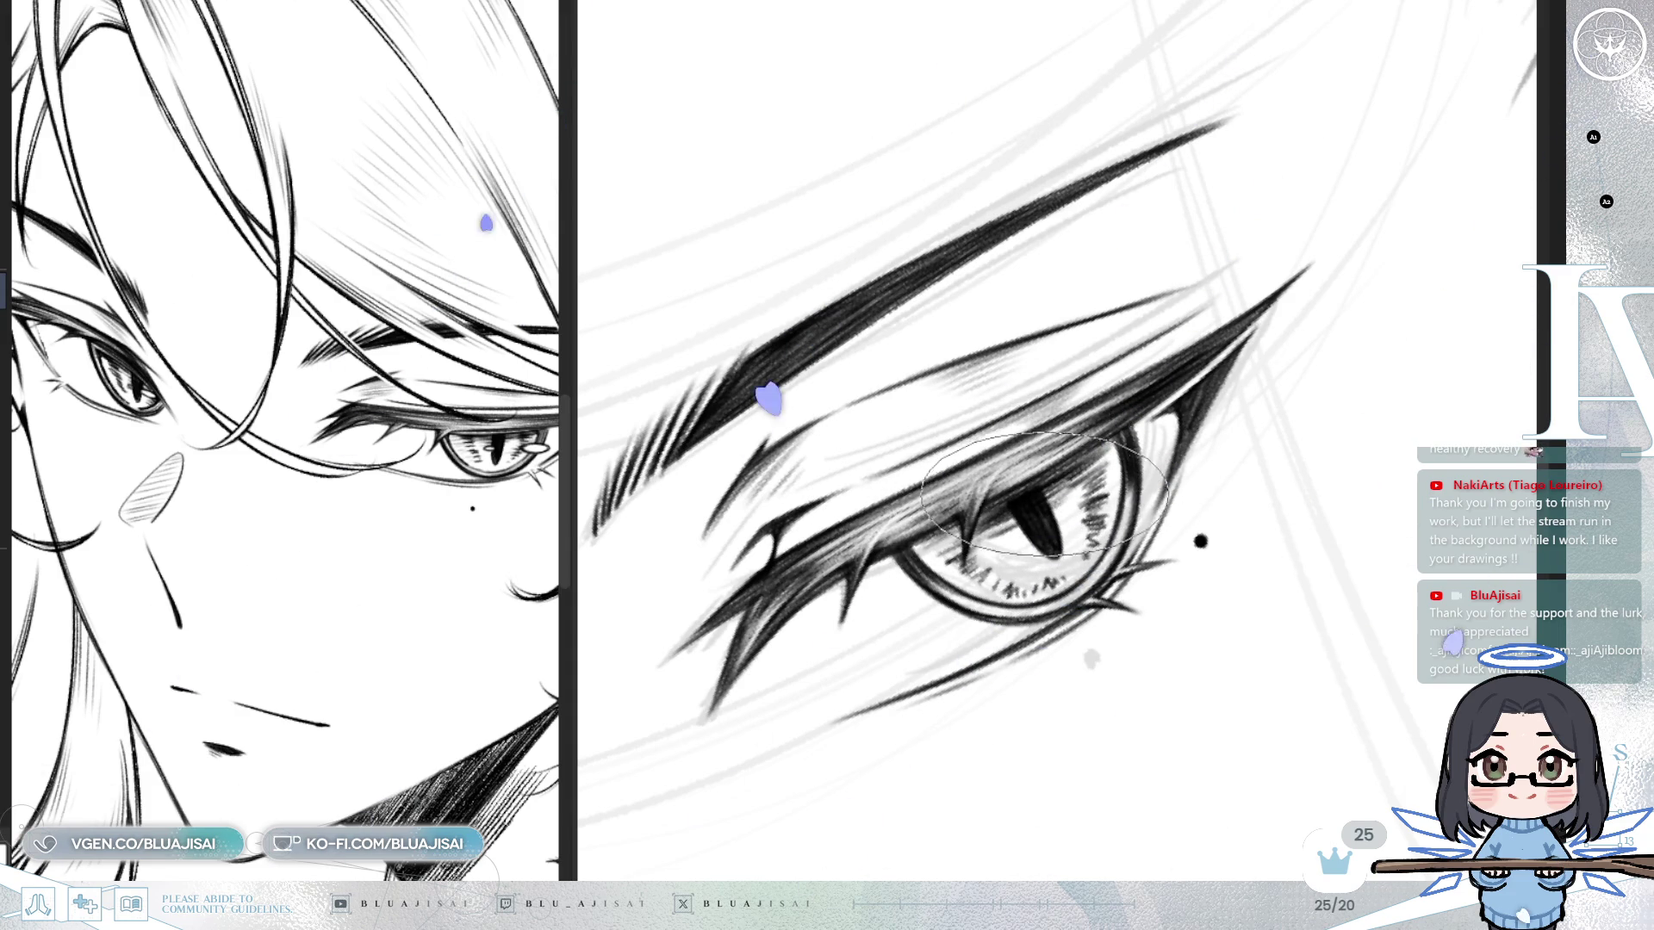
Erase the stray lower lash and darken the iris marks.
mouse_move(950, 568)
left_mouse_down()
mouse_move(939, 577)
mouse_move(973, 581)
left_mouse_up()
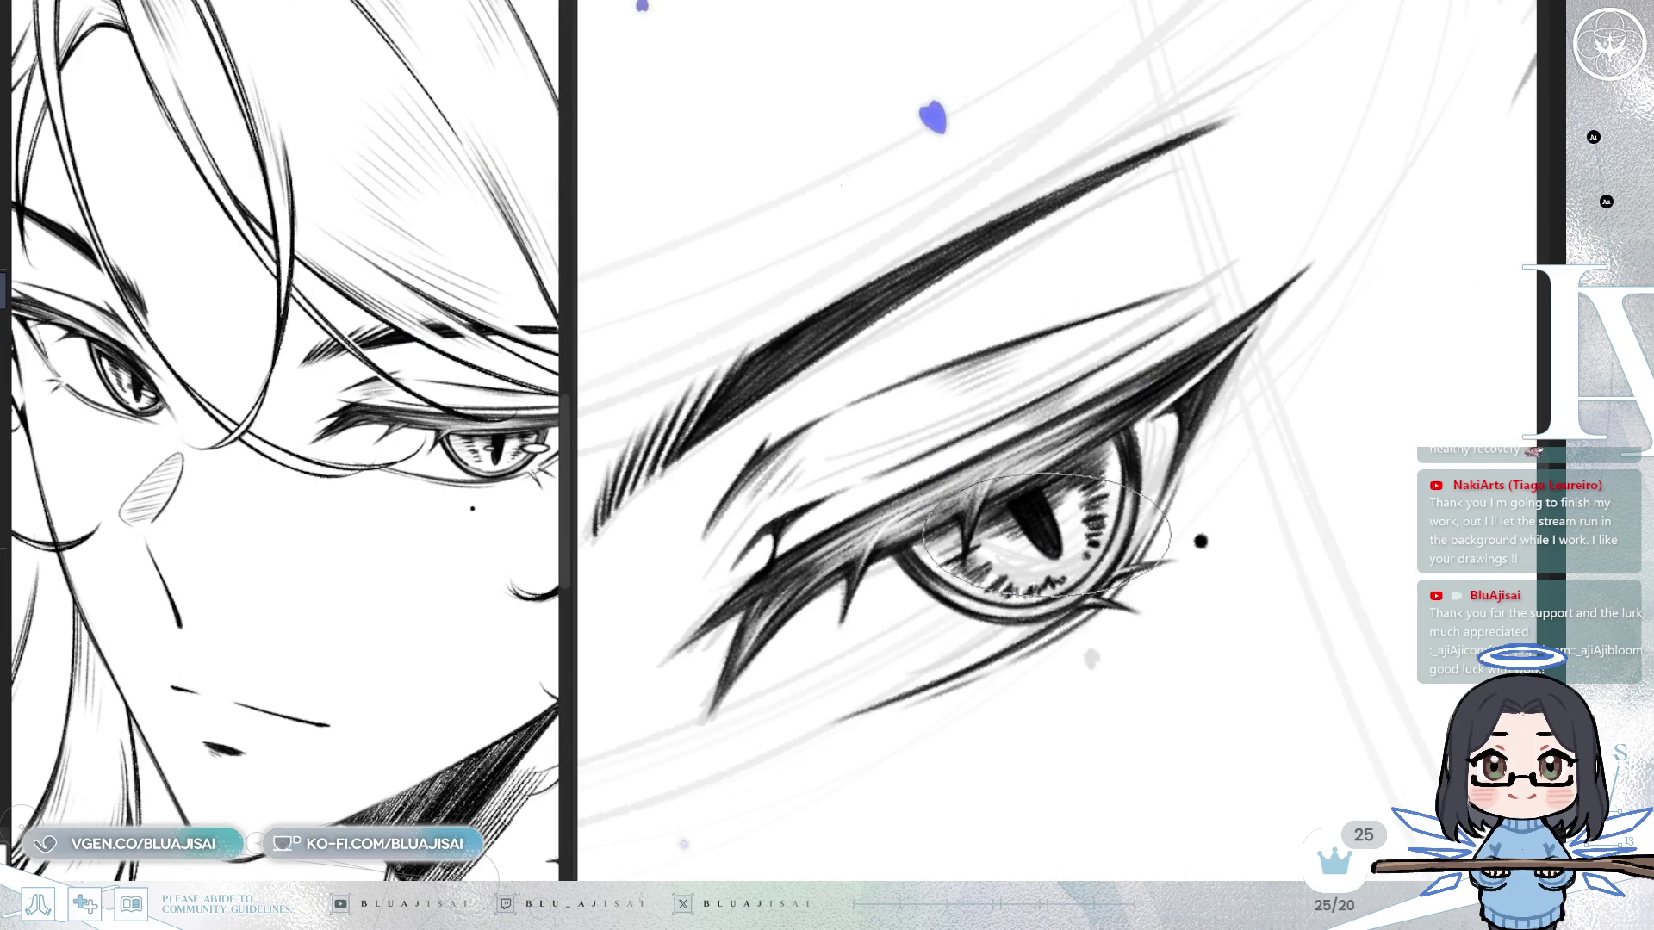
mouse_move(1049, 544)
left_mouse_down()
mouse_move(1292, 448)
mouse_move(1330, 476)
mouse_move(1104, 521)
mouse_move(963, 523)
left_mouse_up()
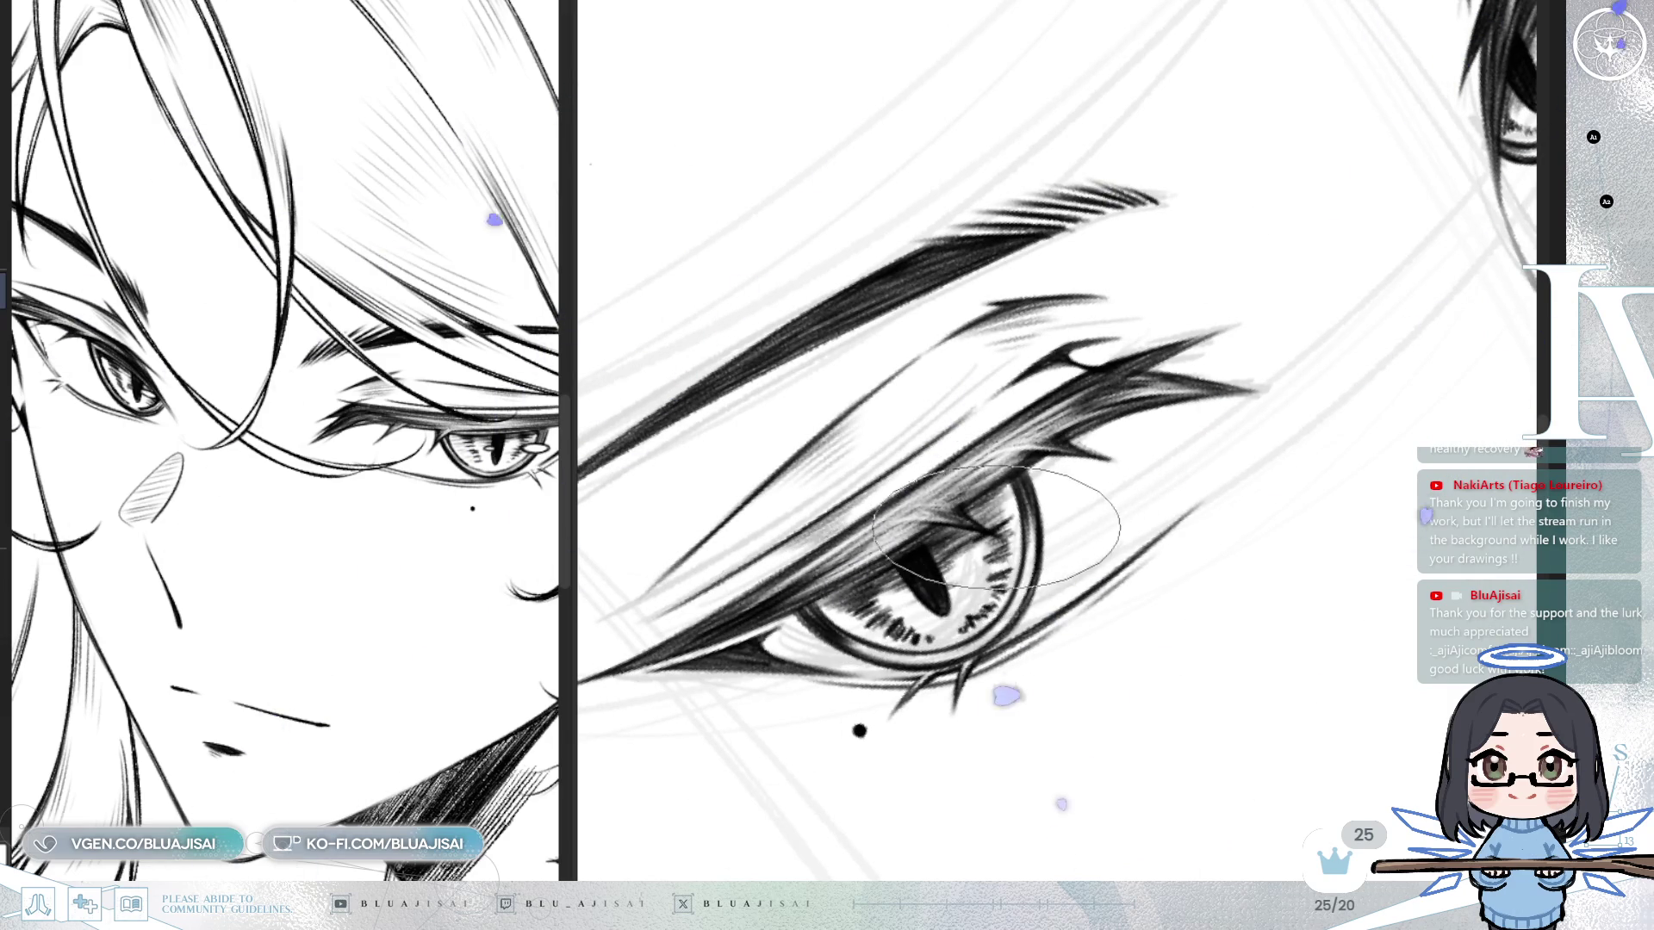
key("5")
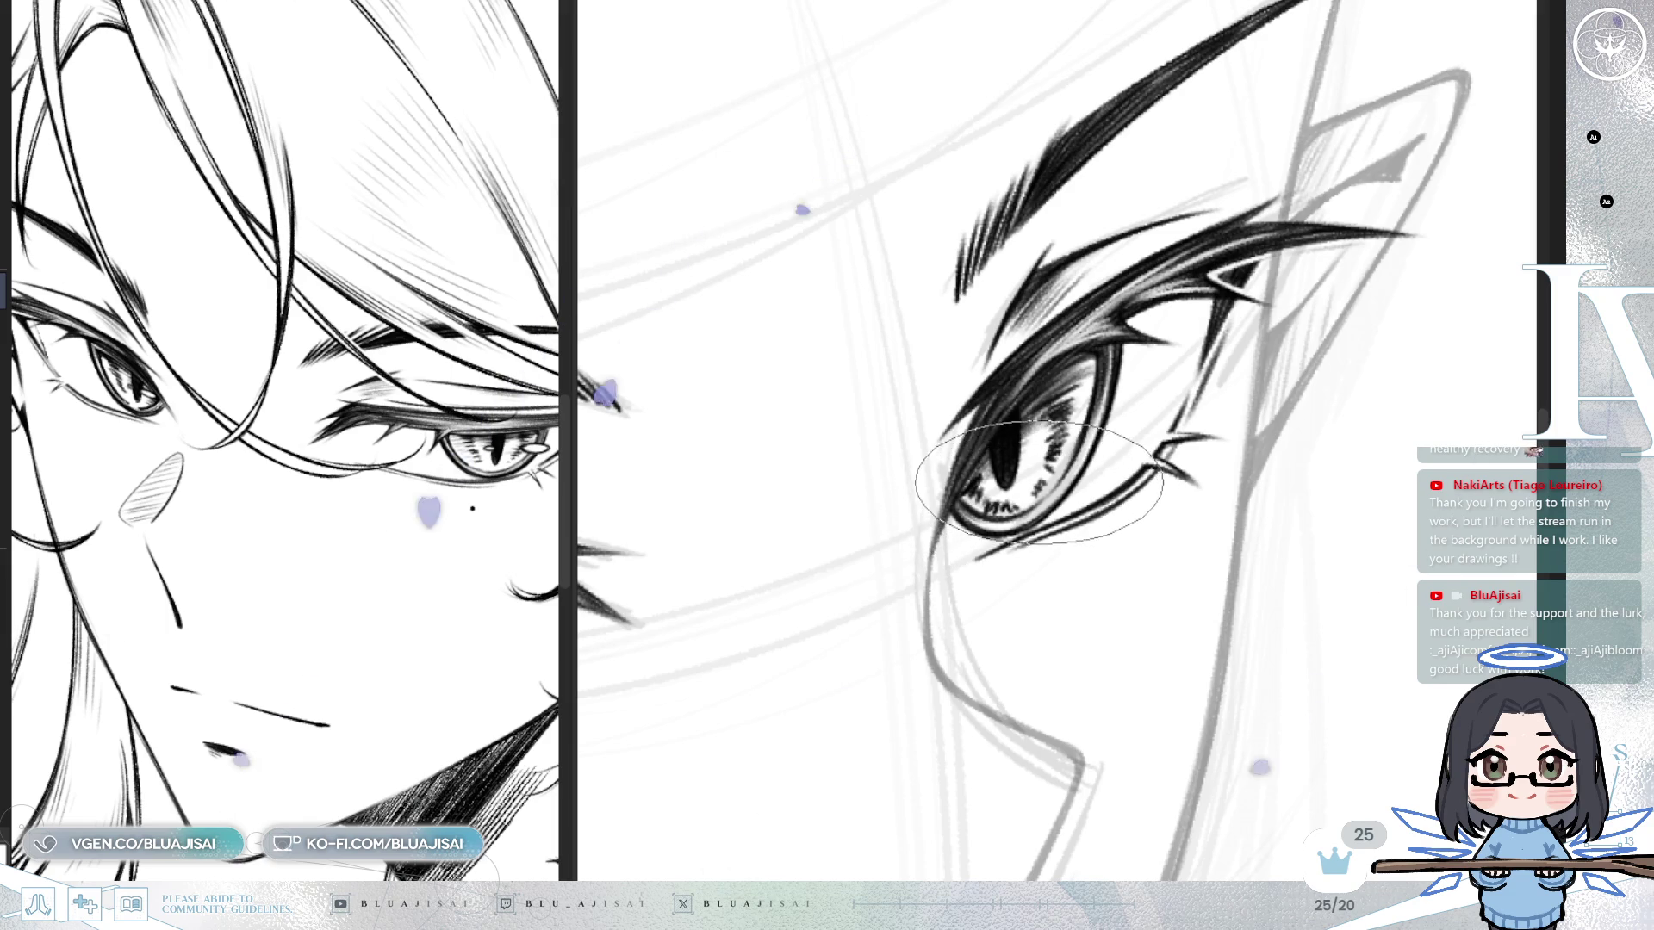
scroll(1220, 422, "down", 5)
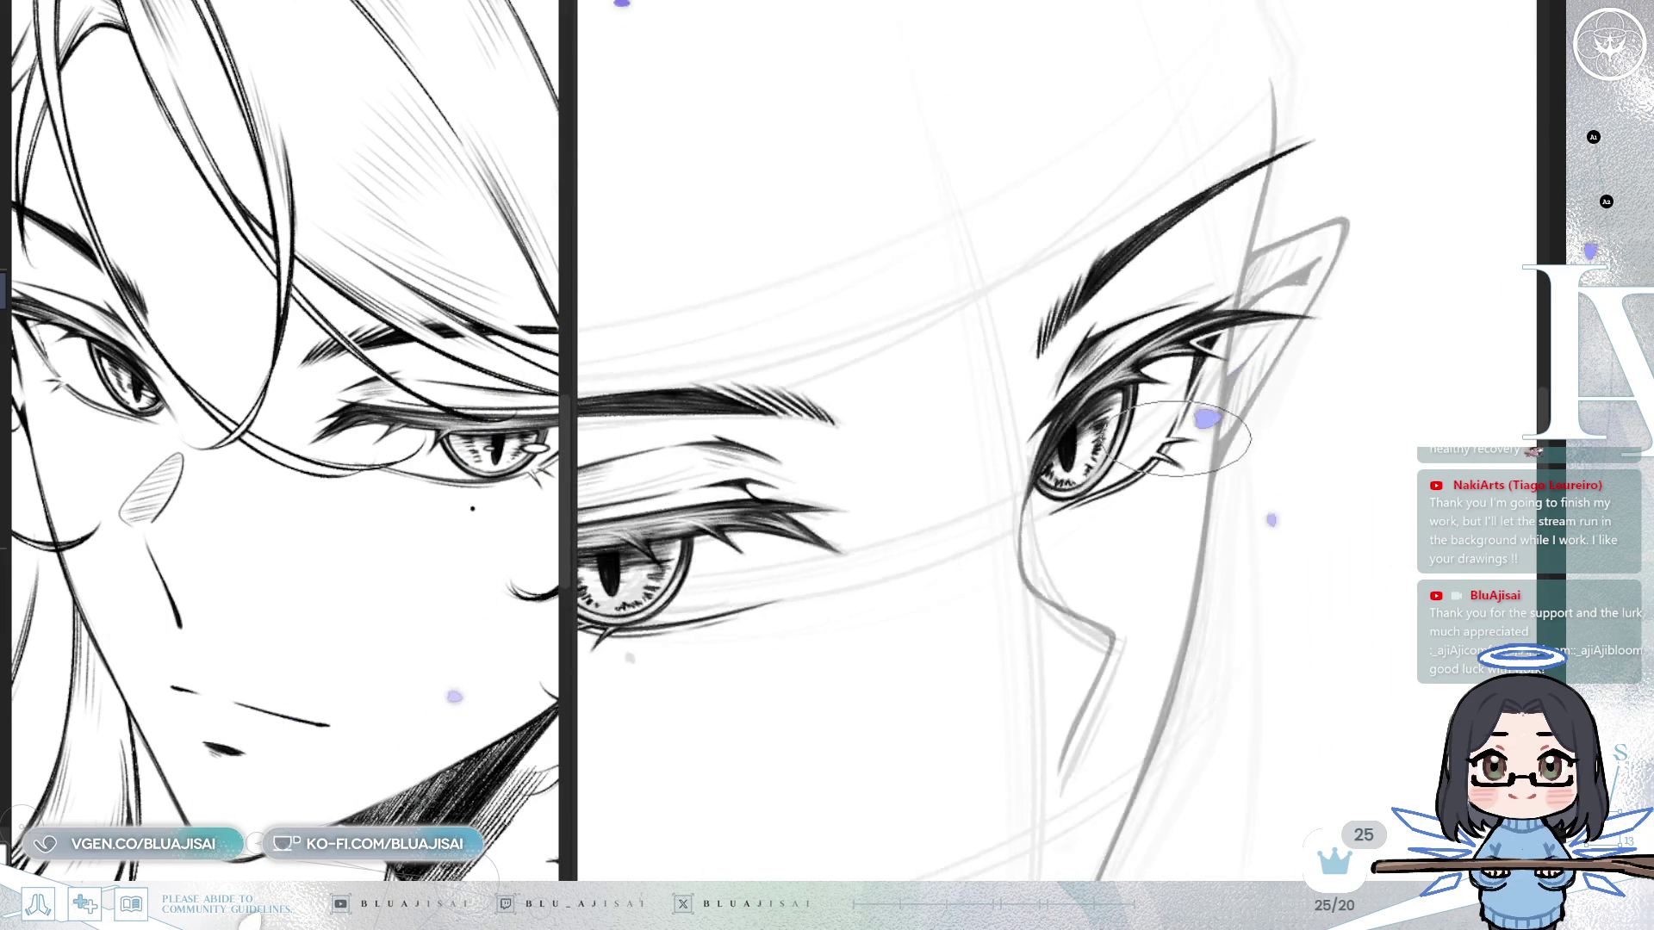
Ink a bold black oval ring beside the right eye's iris, undoing a stray loop in the pupil.
key("m")
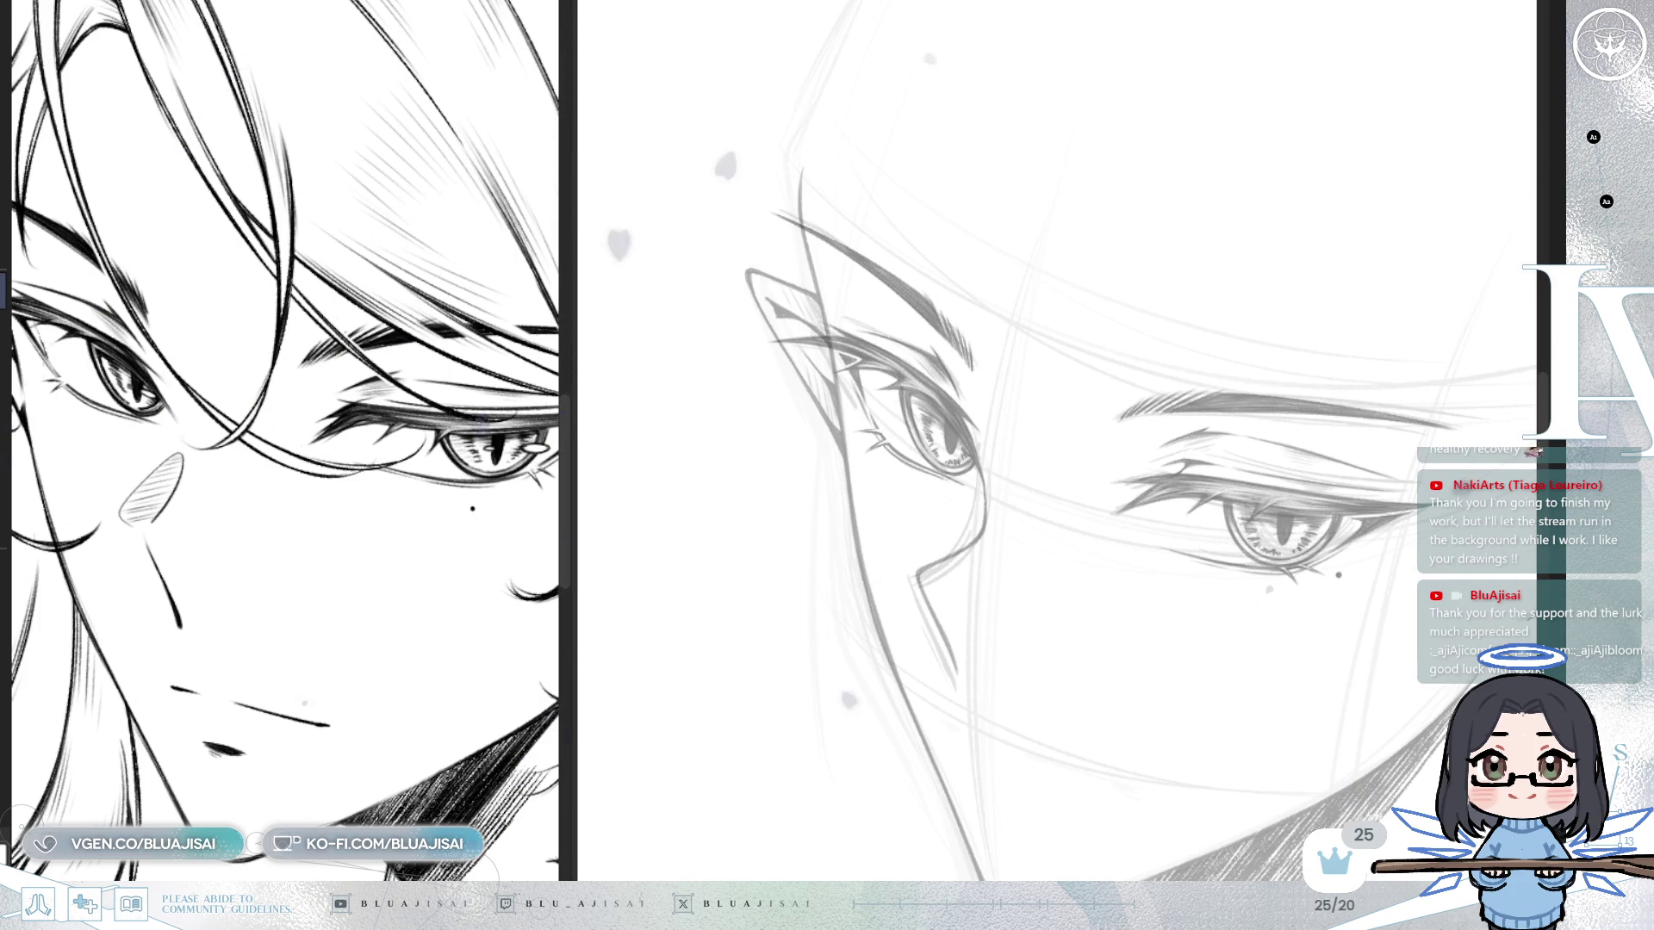
scroll(1071, 480, "up", 3)
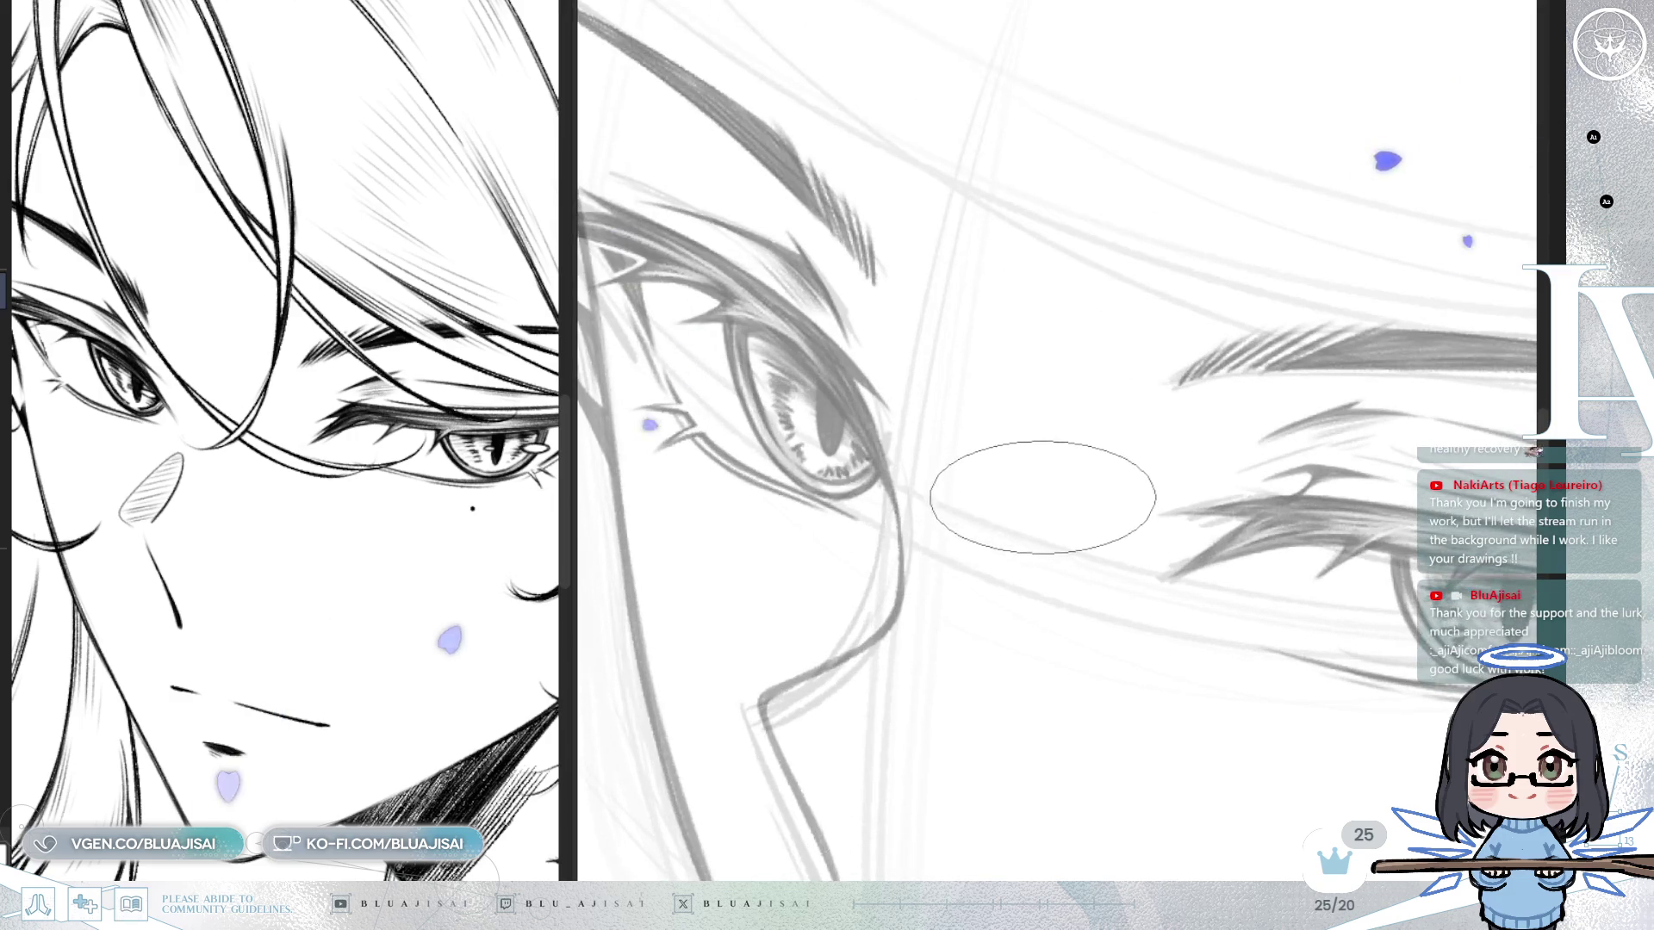
mouse_move(1052, 591)
left_mouse_down()
mouse_move(1048, 608)
mouse_move(1163, 429)
left_mouse_up()
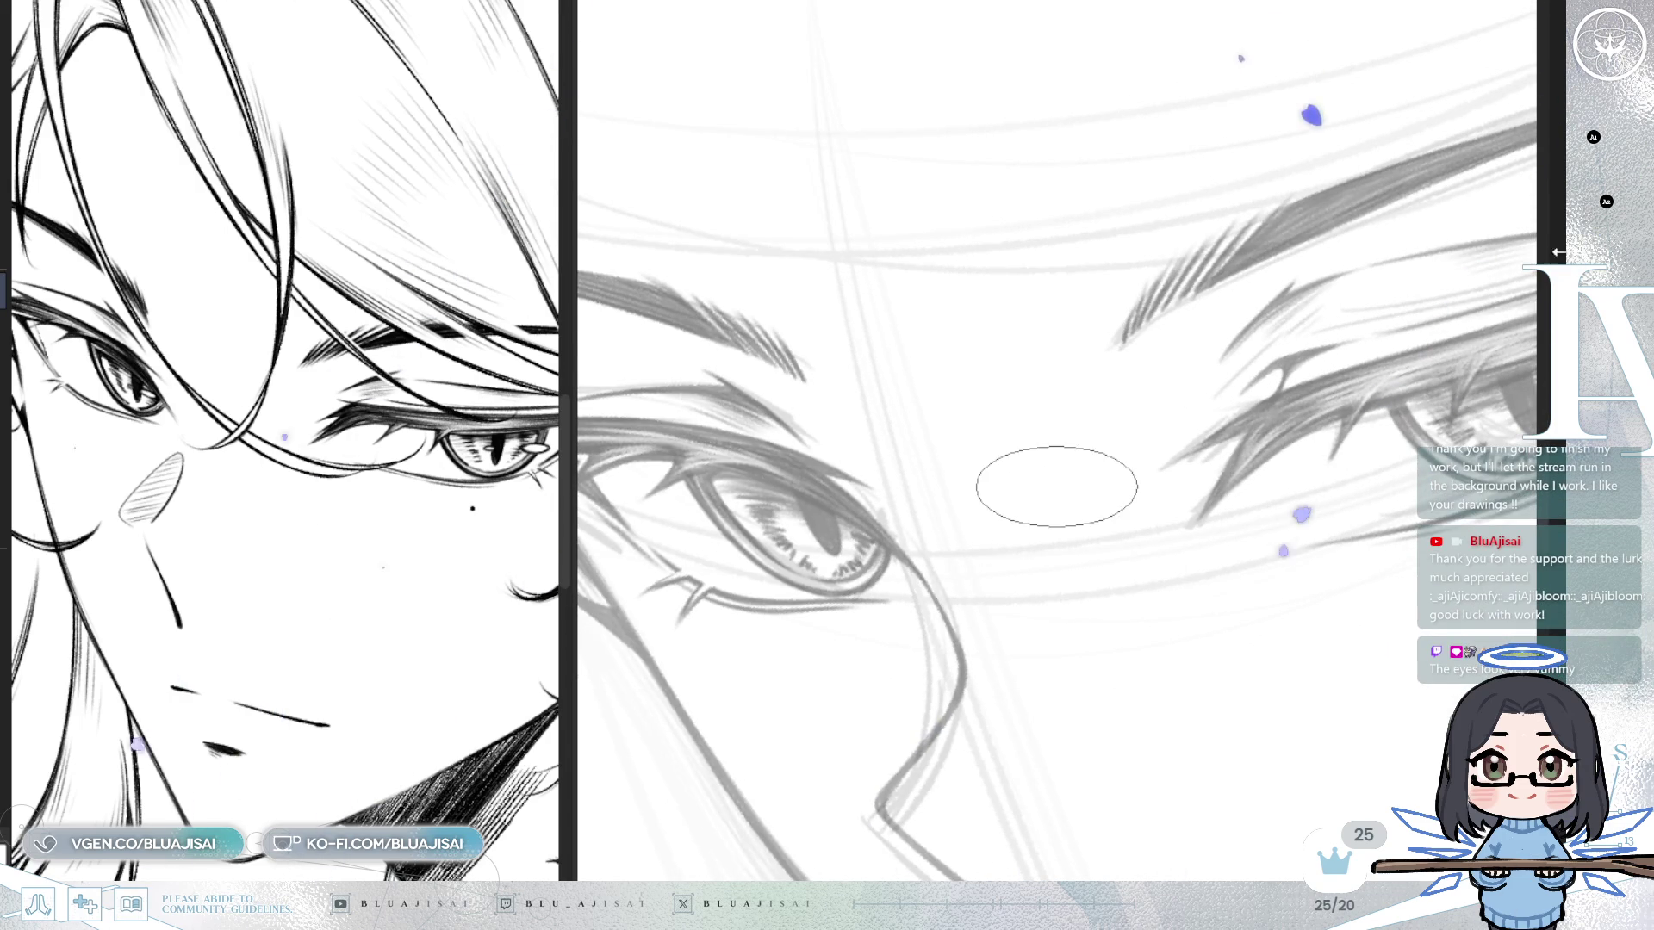
mouse_move(1034, 520)
left_mouse_down()
mouse_move(1134, 484)
mouse_move(1115, 517)
left_mouse_up()
scroll(1163, 431, "up", 3)
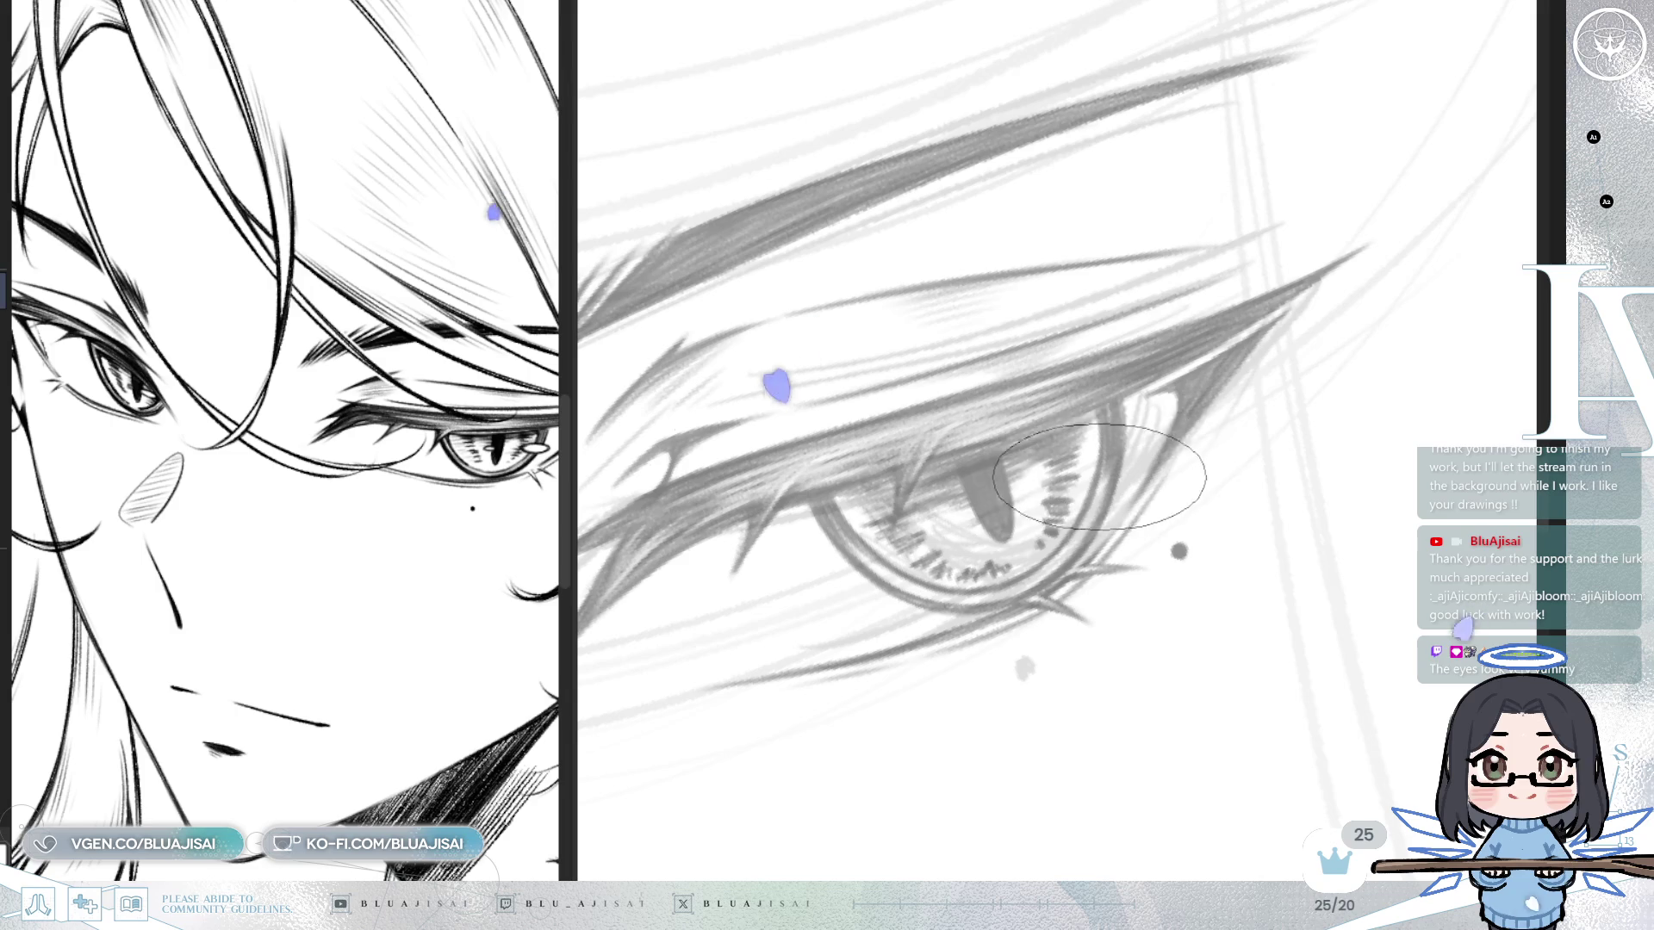
left_click_drag(1105, 471, 1111, 476)
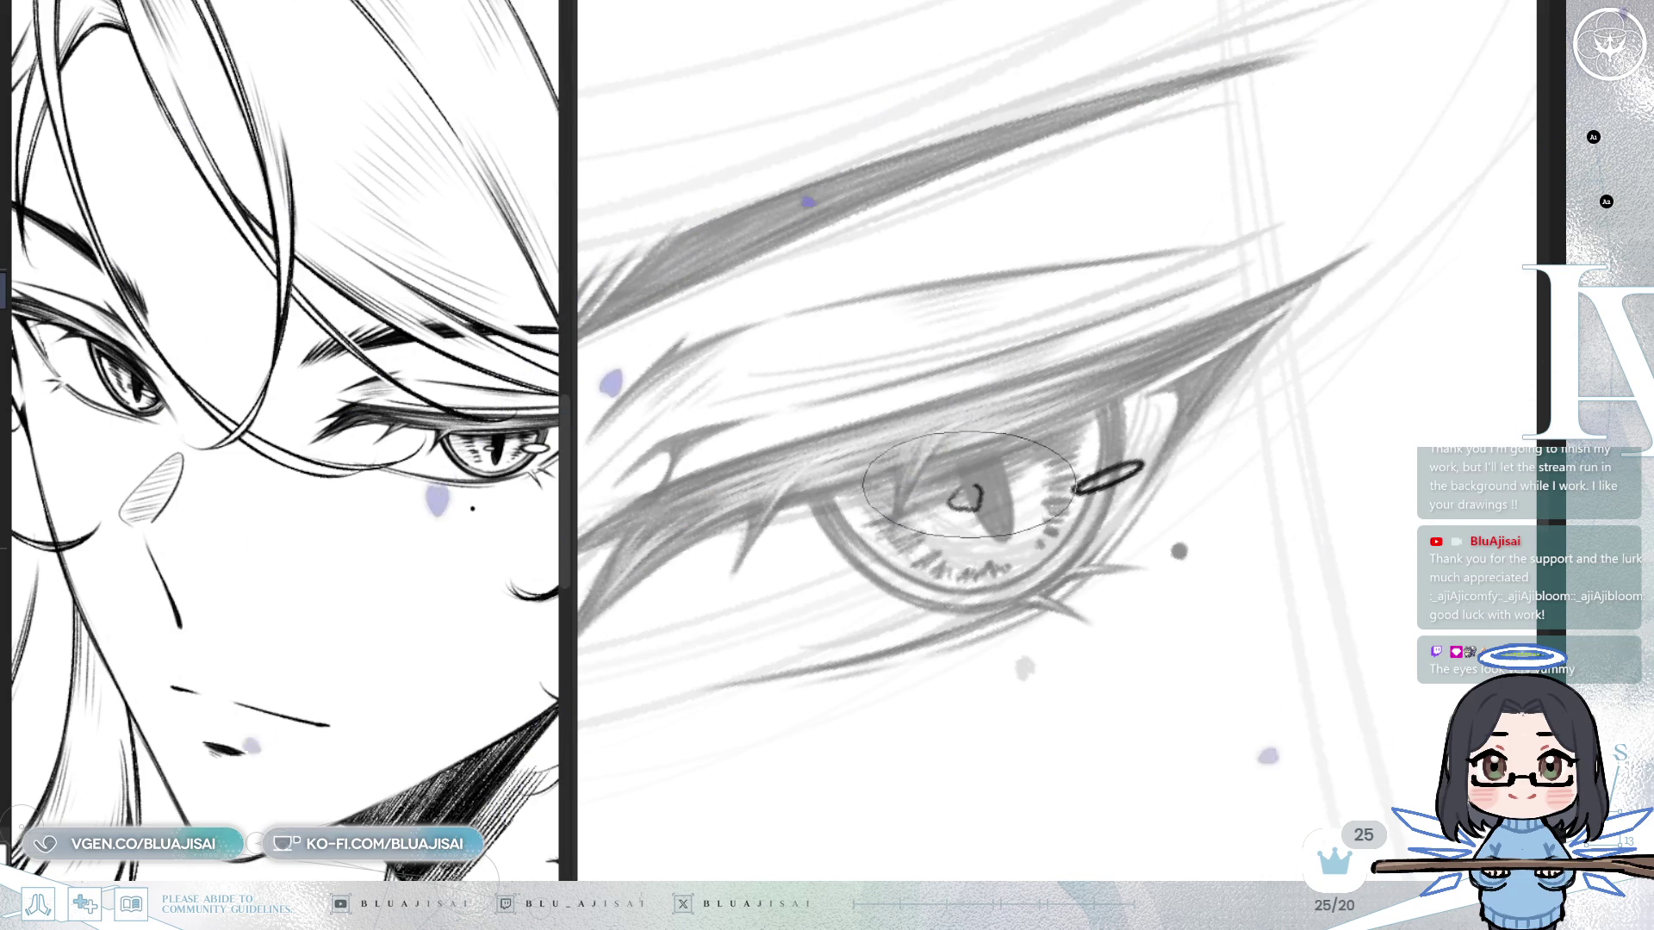
left_click_drag(956, 503, 965, 497)
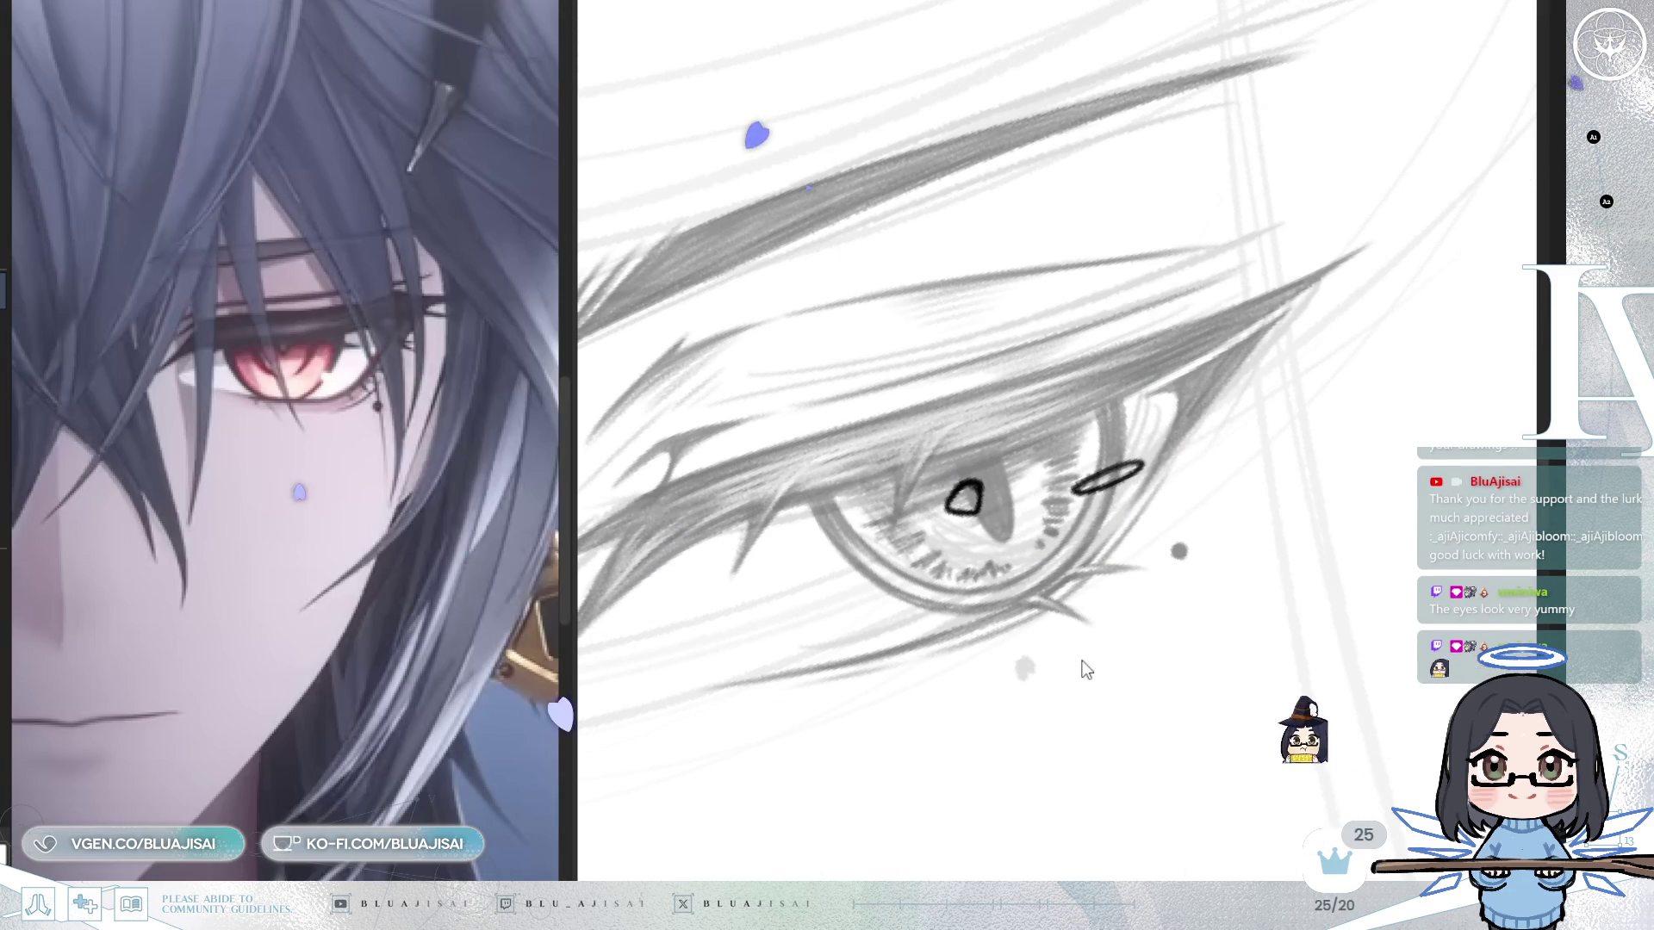
key("ctrl+z")
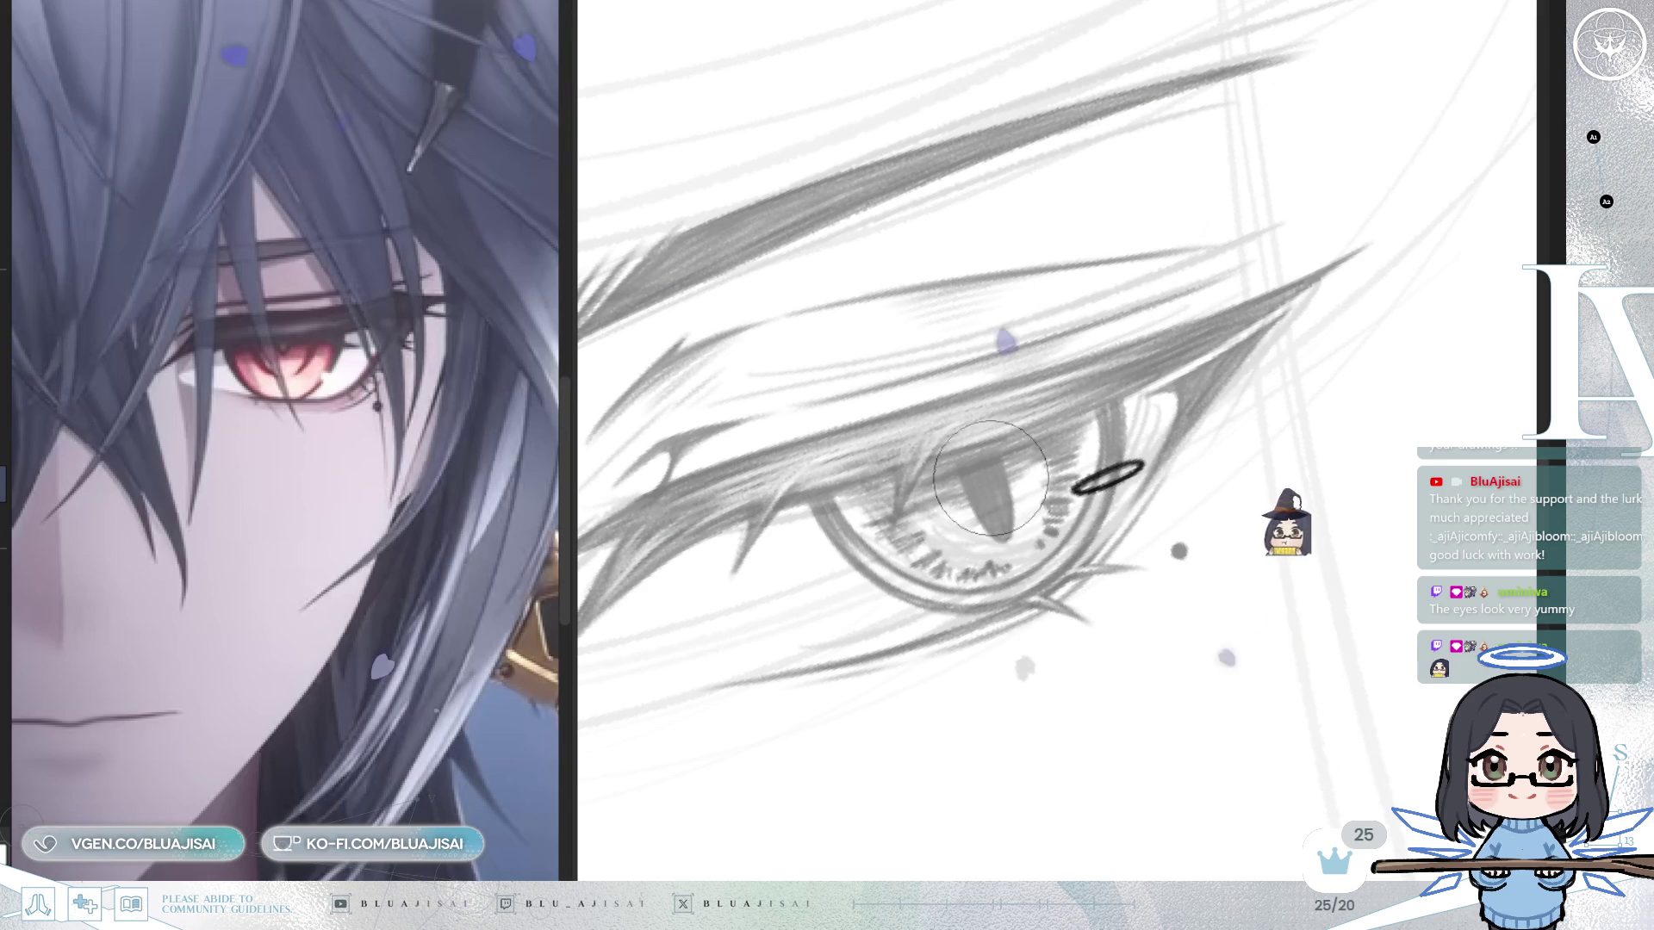
Redraw the small black oval near the iris and widen it.
key("ctrl+z")
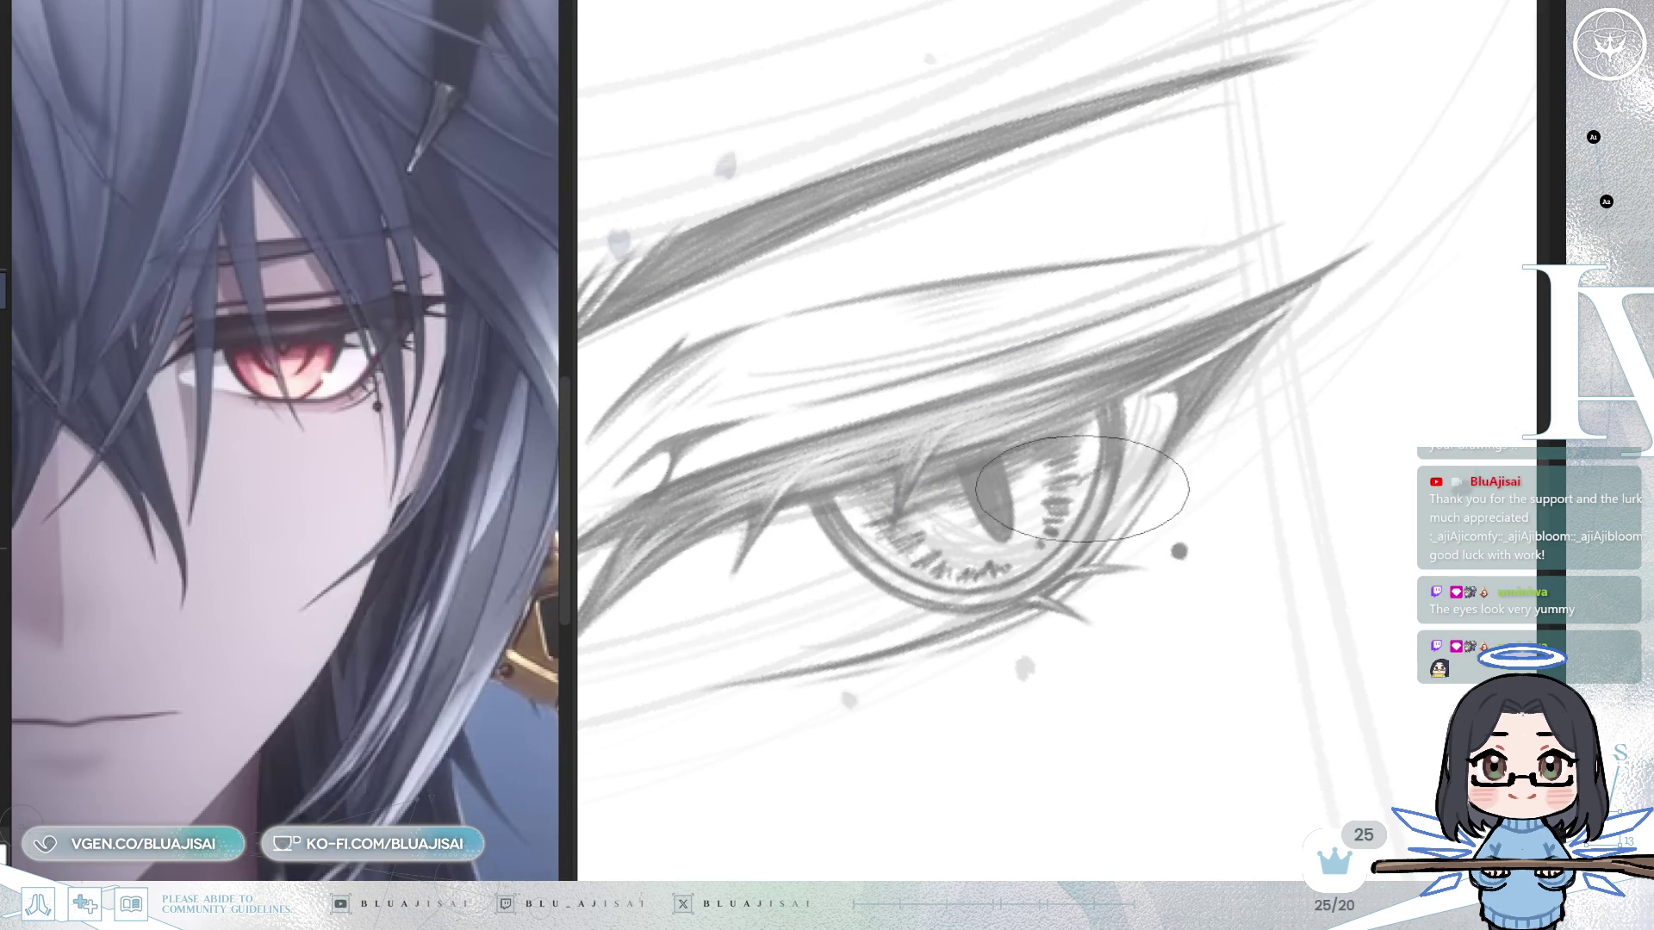
left_click_drag(1076, 491, 1084, 487)
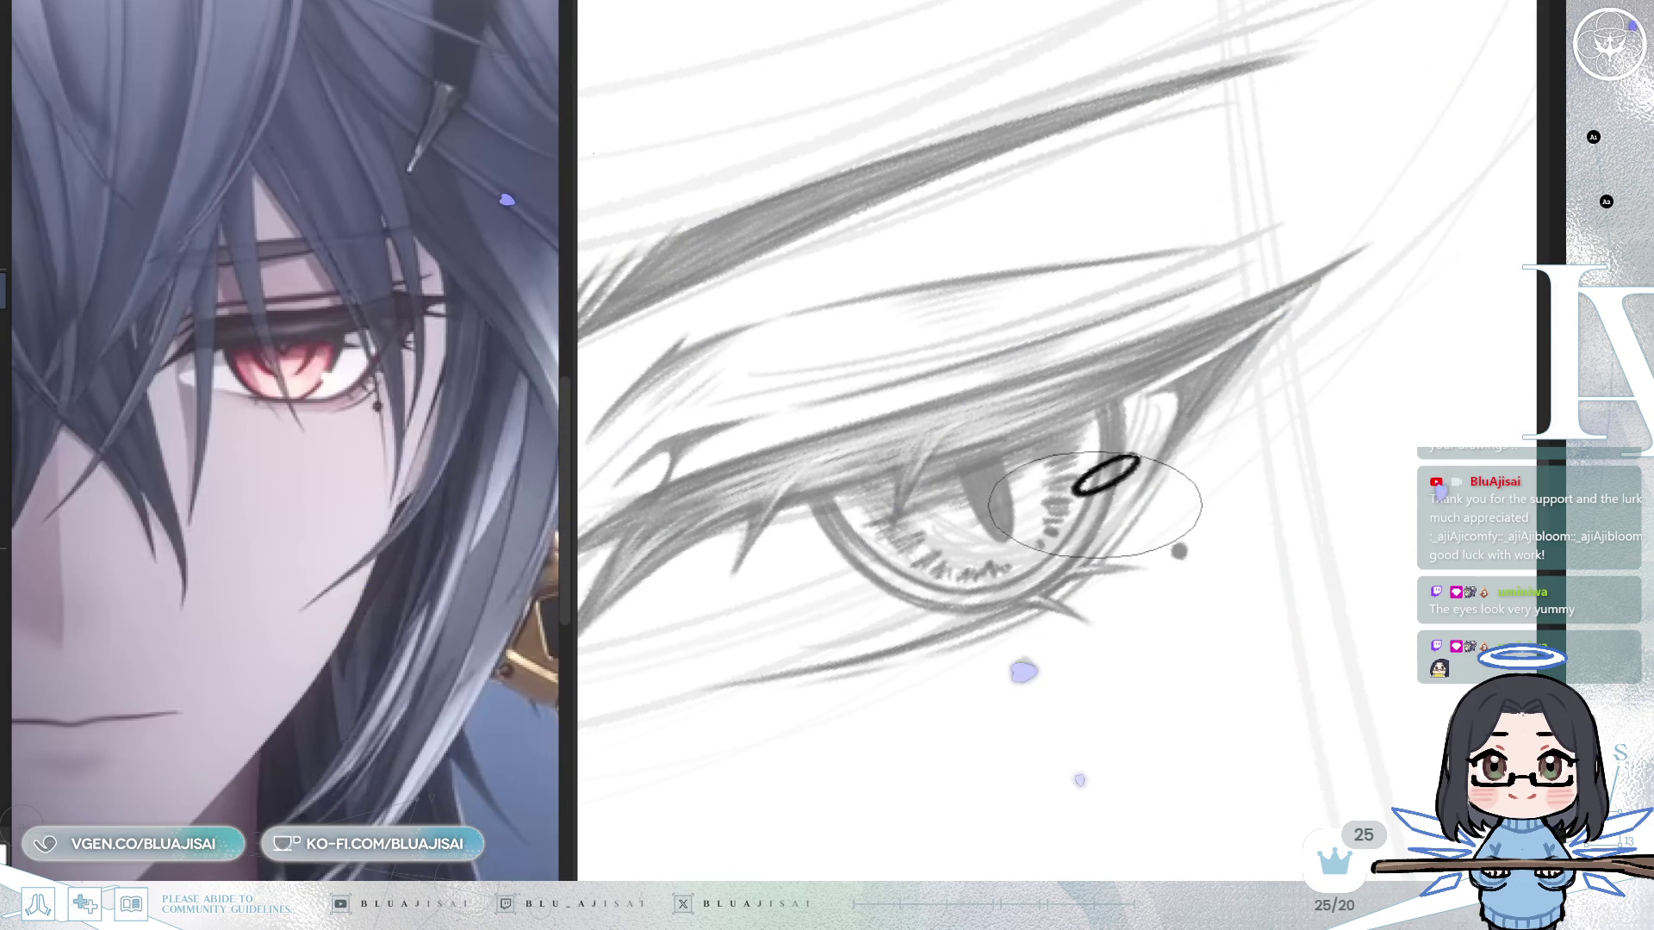
key("ctrl+0")
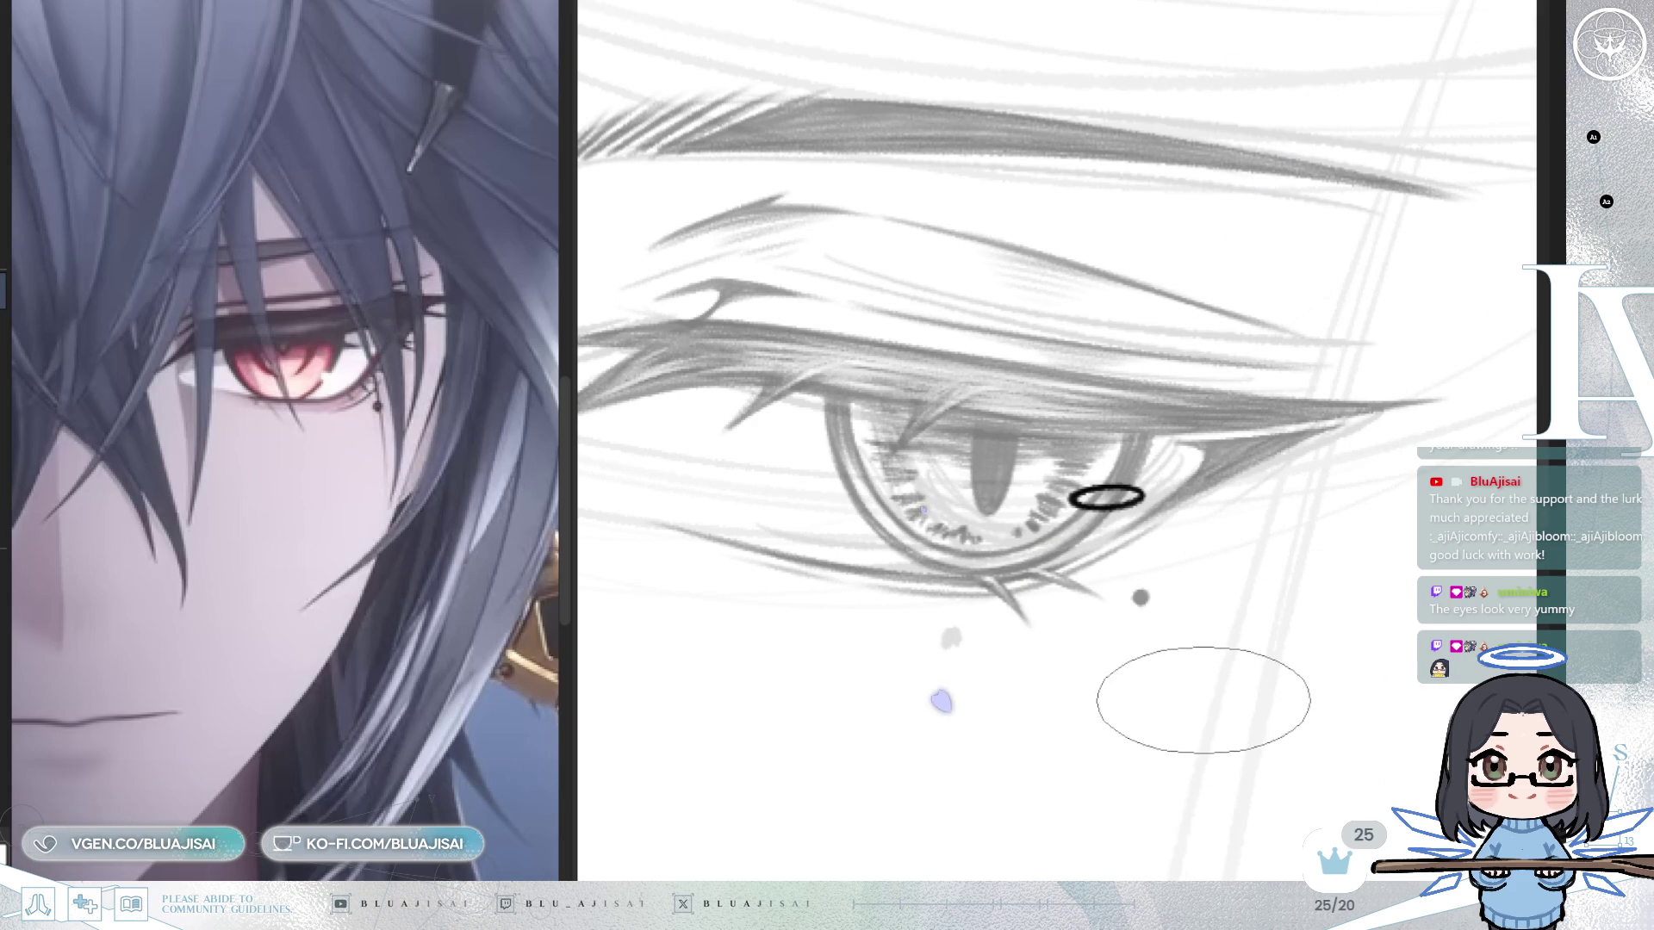
key("ctrl+t")
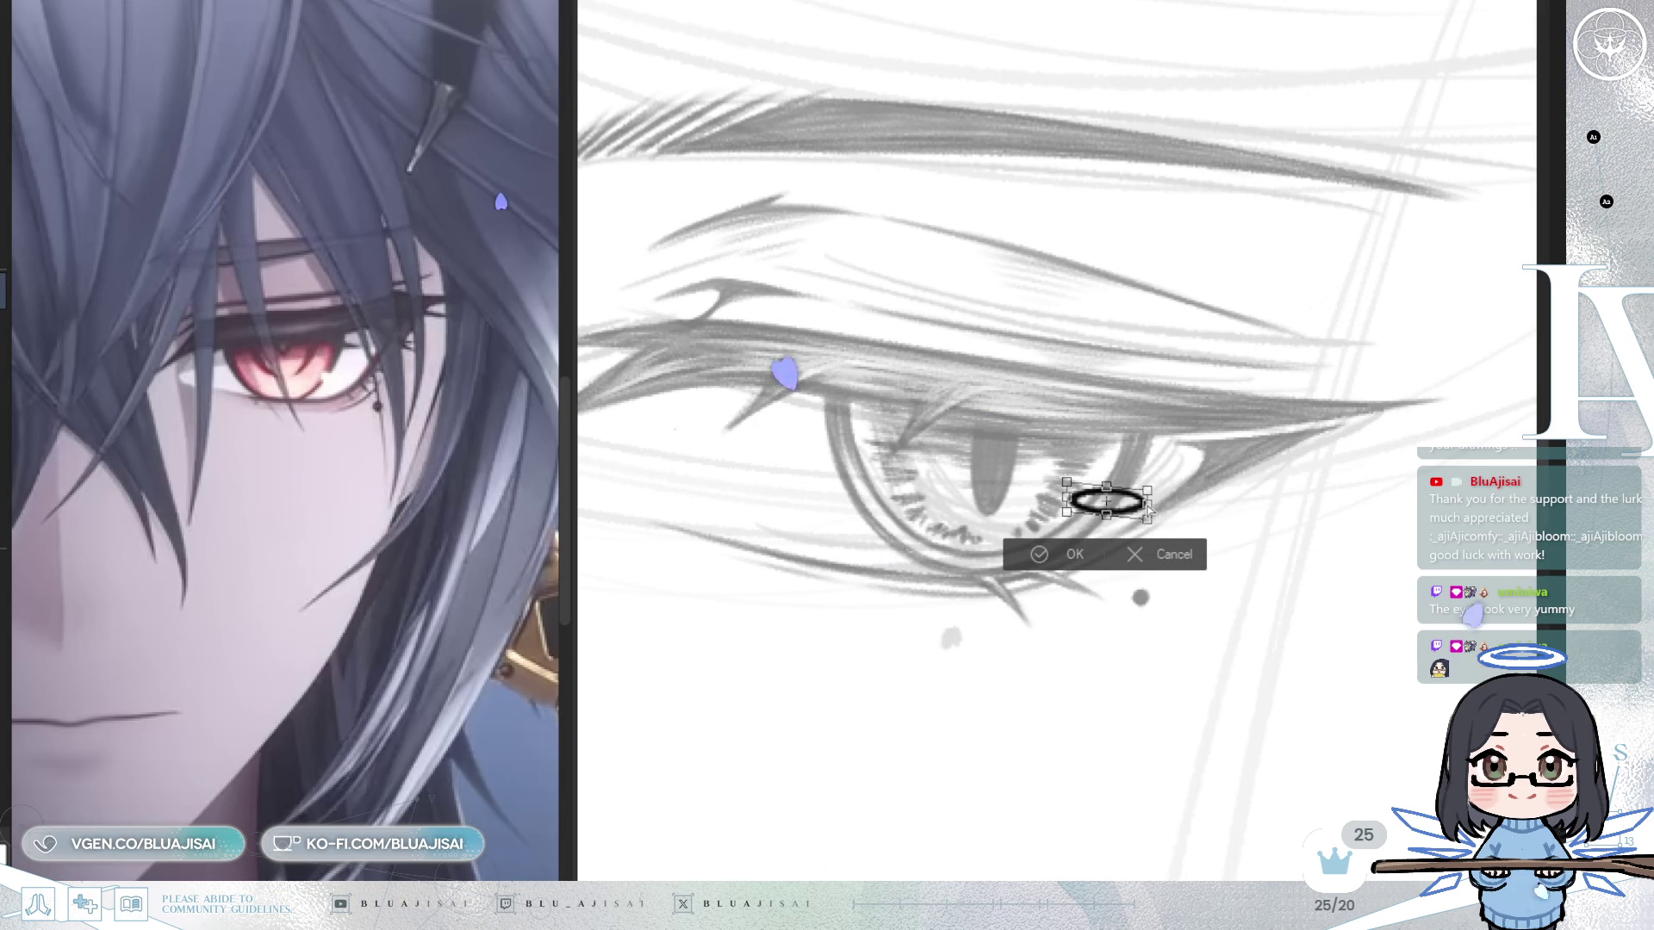
left_click_drag(1148, 510, 1162, 510)
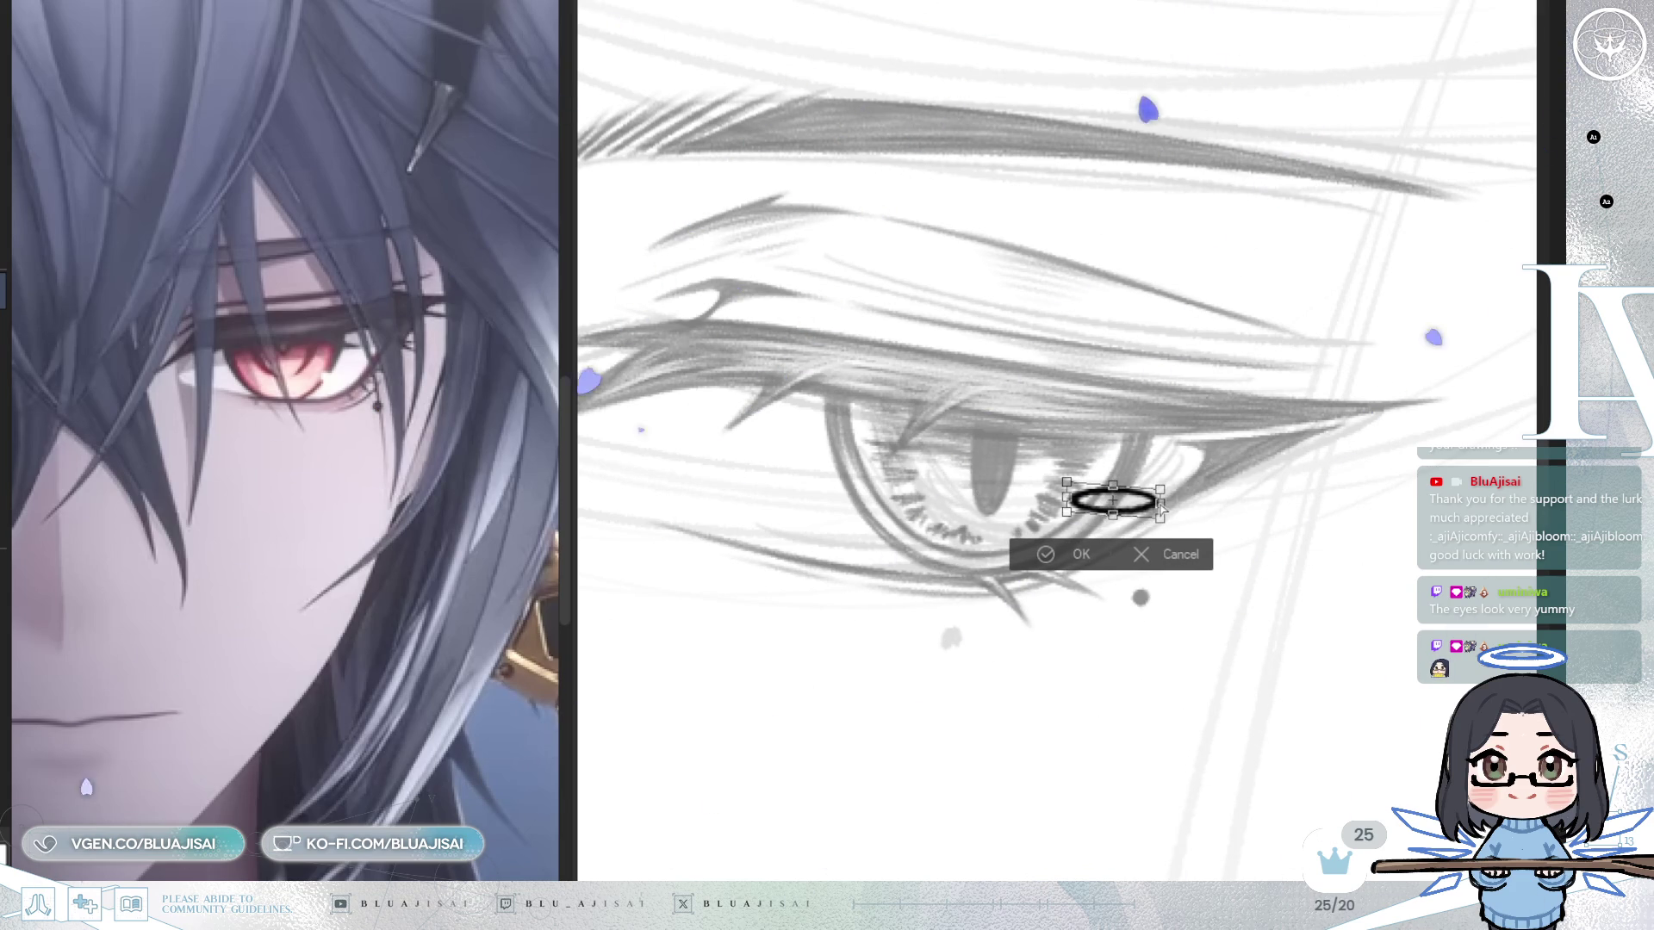
left_click(1030, 558)
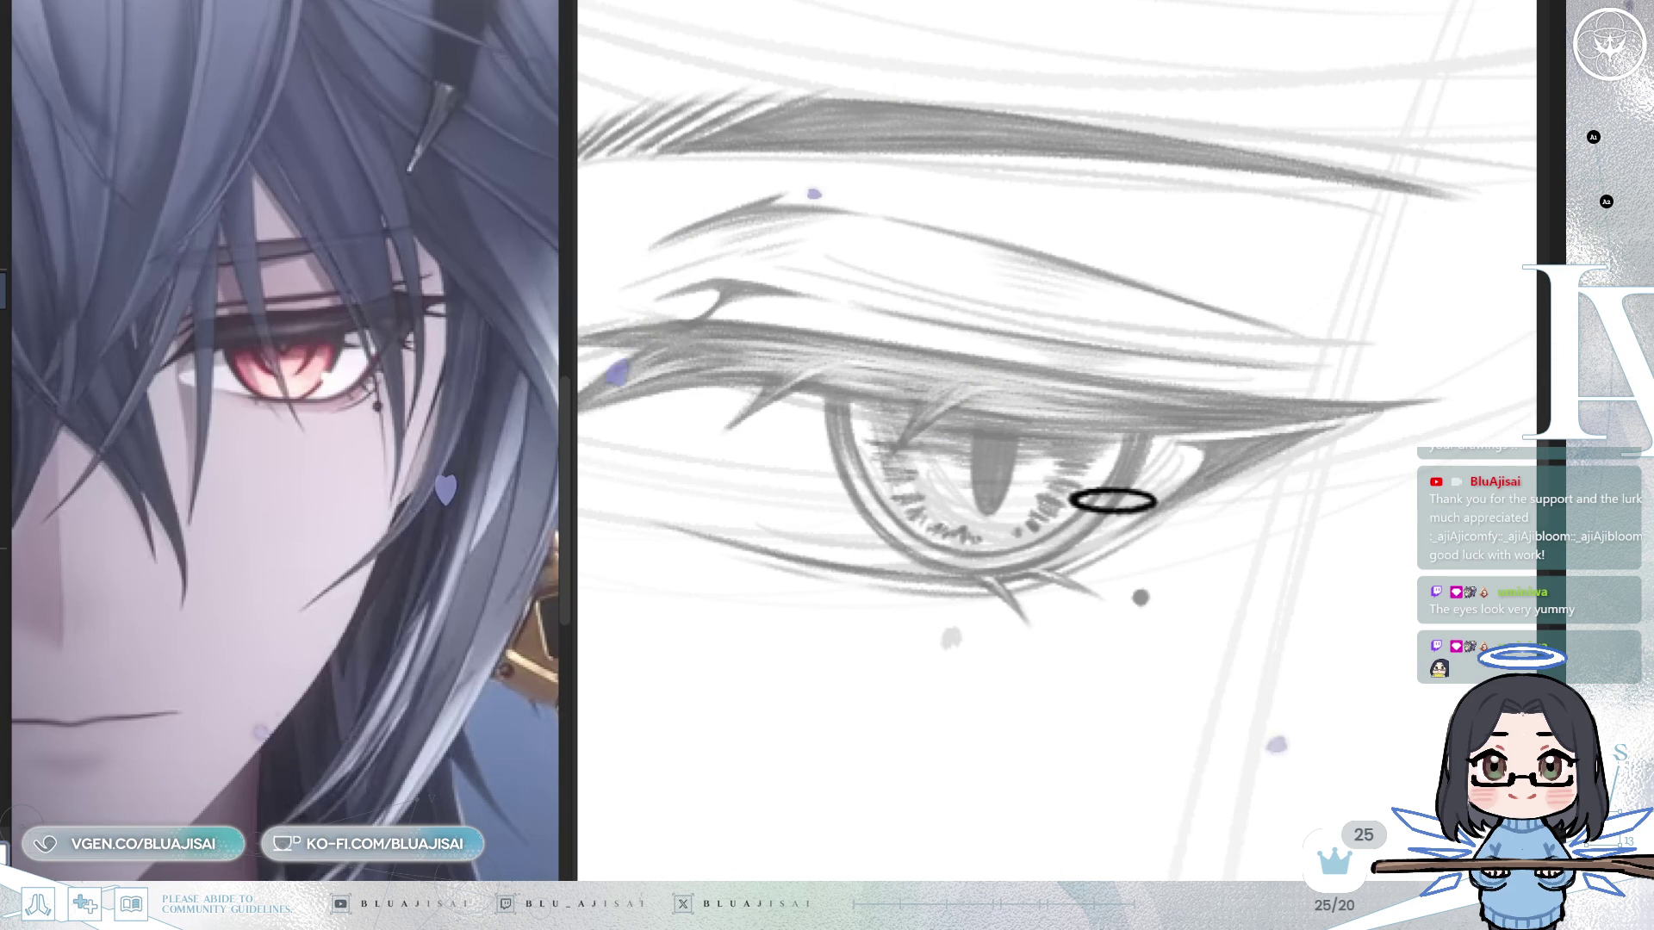
Move the oval onto the eye's lower lid, tilting it slightly.
key("bracketleft")
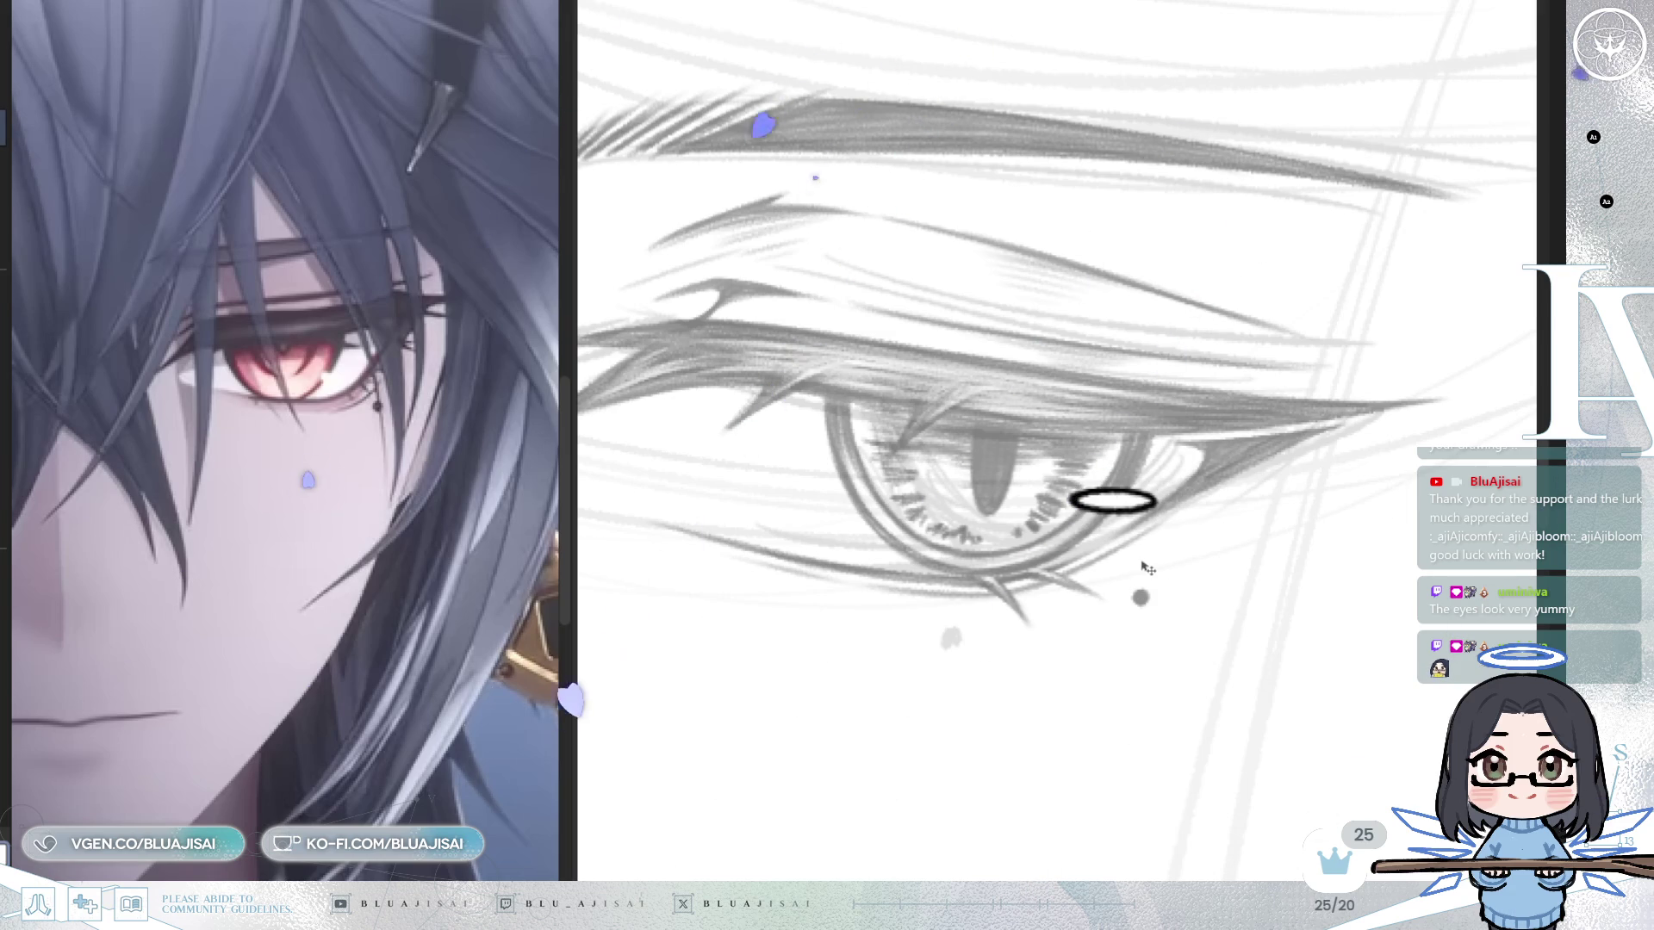
mouse_move(1163, 602)
left_mouse_down()
mouse_move(715, 508)
mouse_move(1357, 650)
mouse_move(1078, 602)
mouse_move(1122, 602)
left_mouse_up()
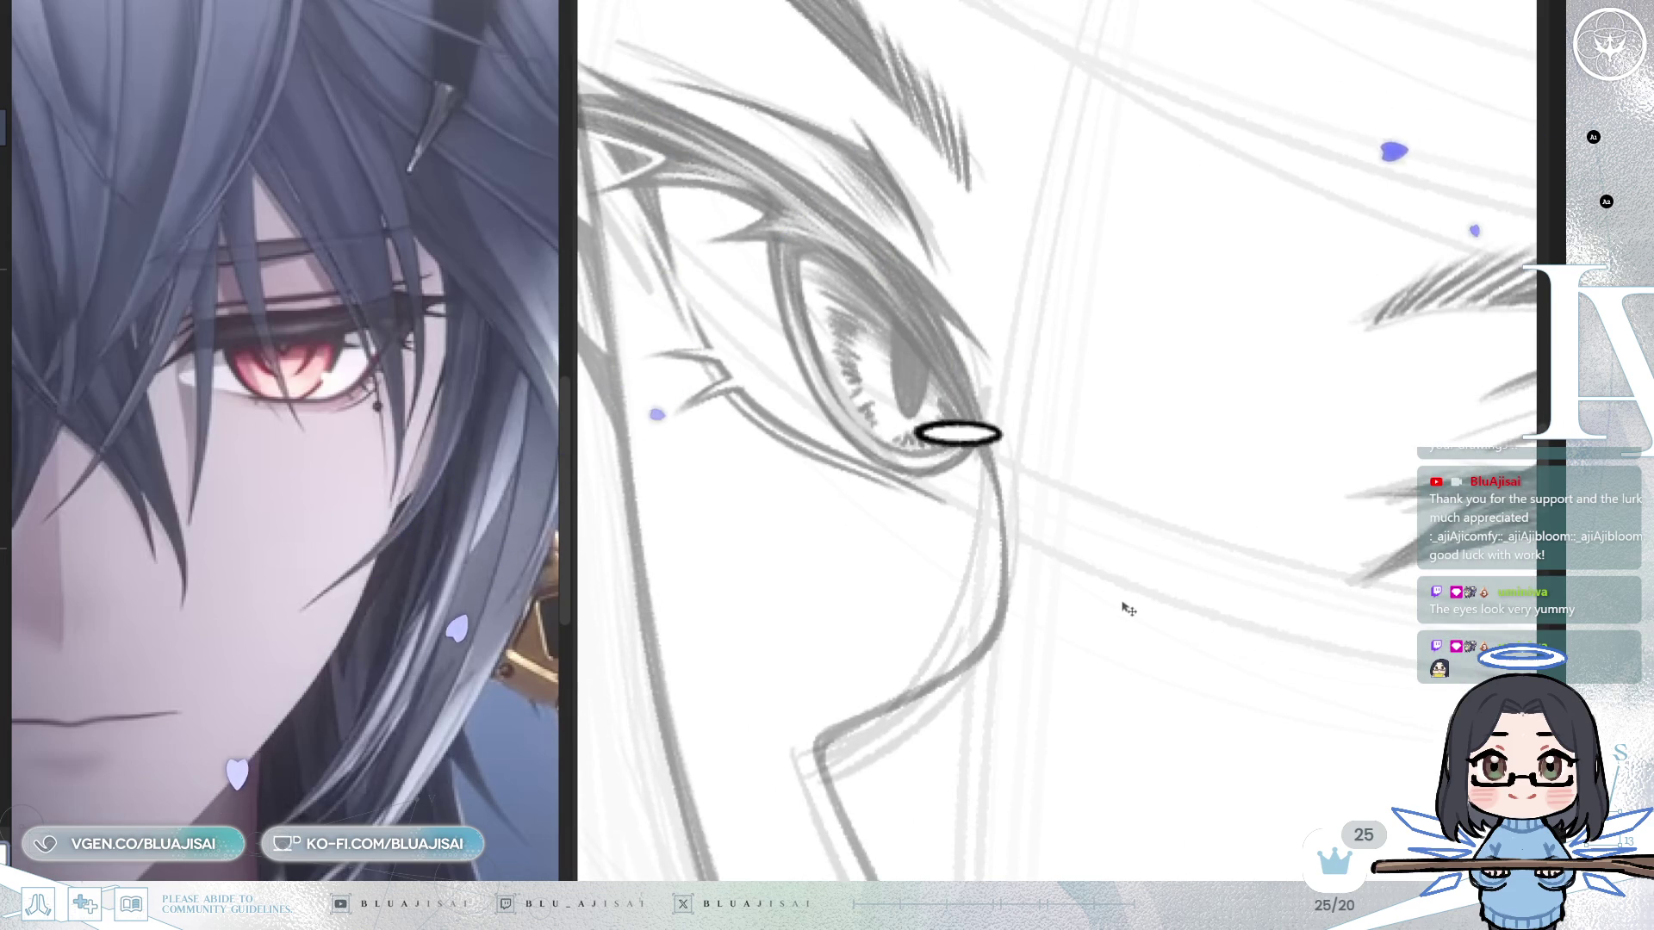
key("ctrl+t")
left_click_drag(1045, 384, 1043, 429)
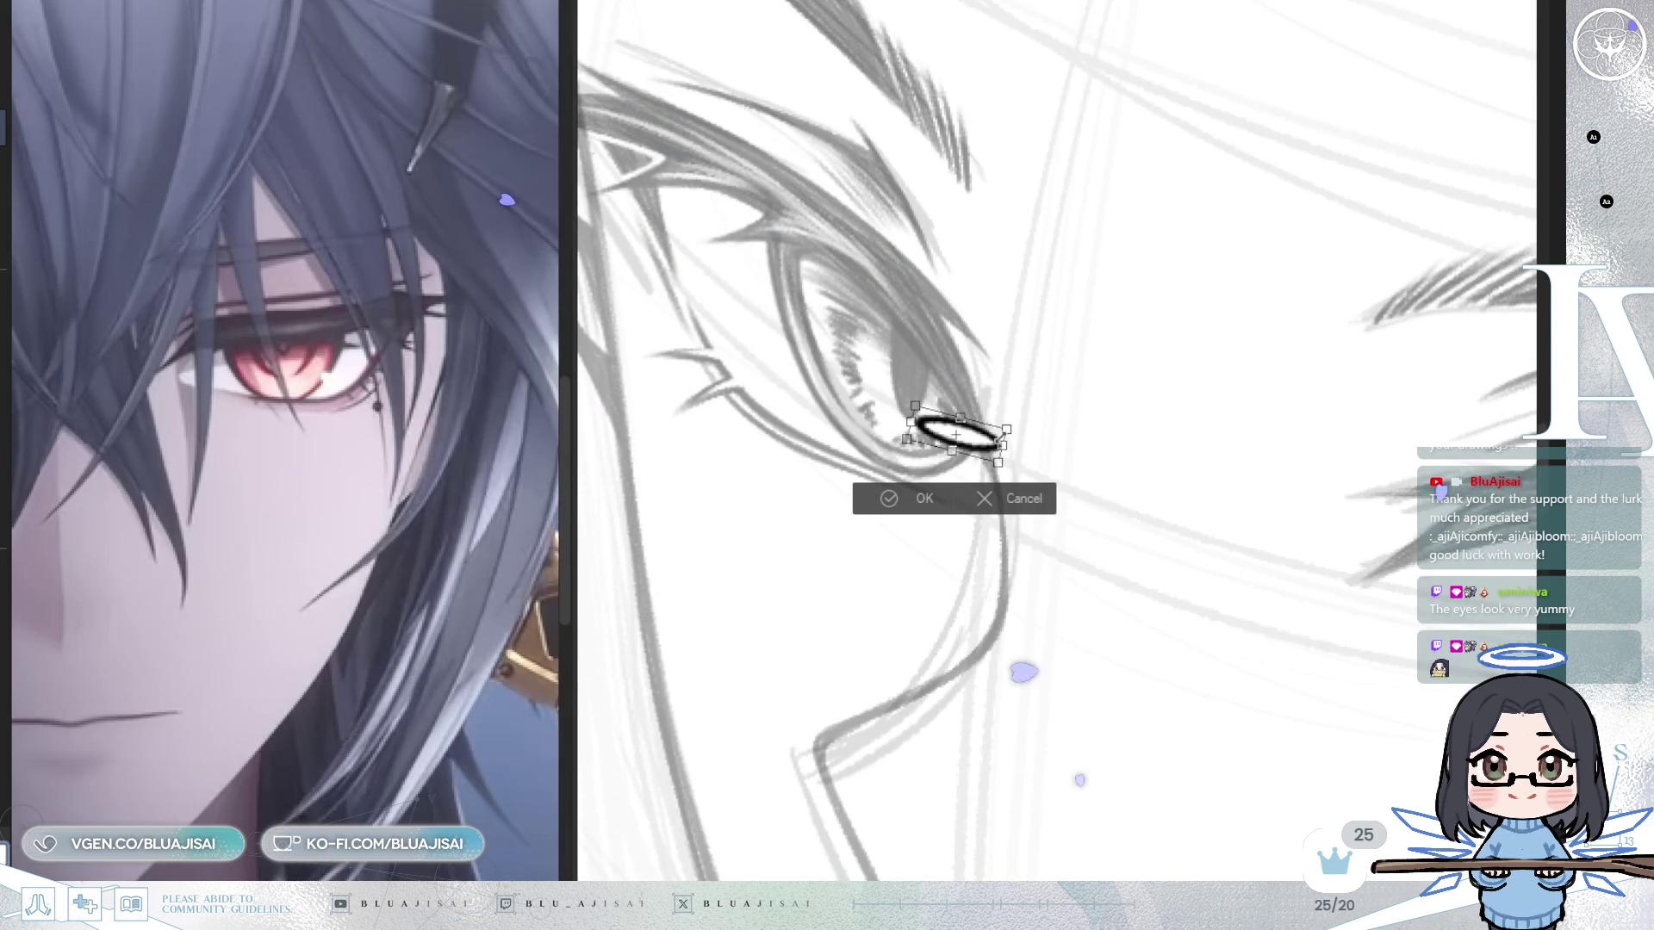
key("Return")
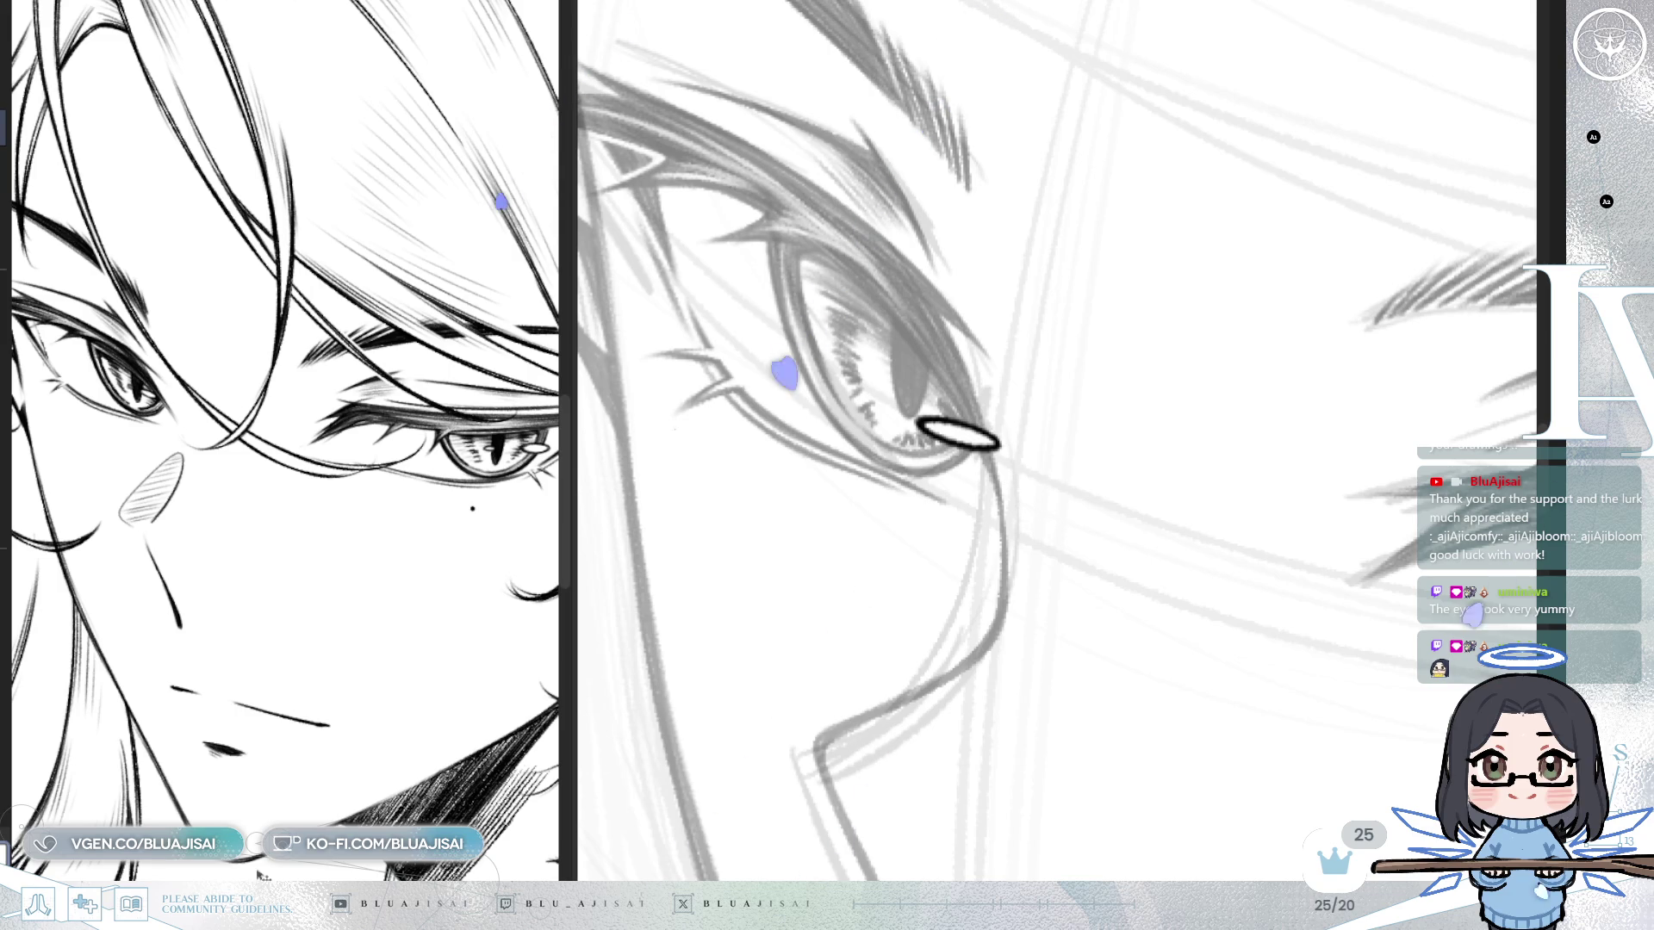
Narrow the oval, rotate it slightly clockwise and lower it a touch against the iris rim.
key("ctrl+t")
left_click_drag(1004, 433, 998, 434)
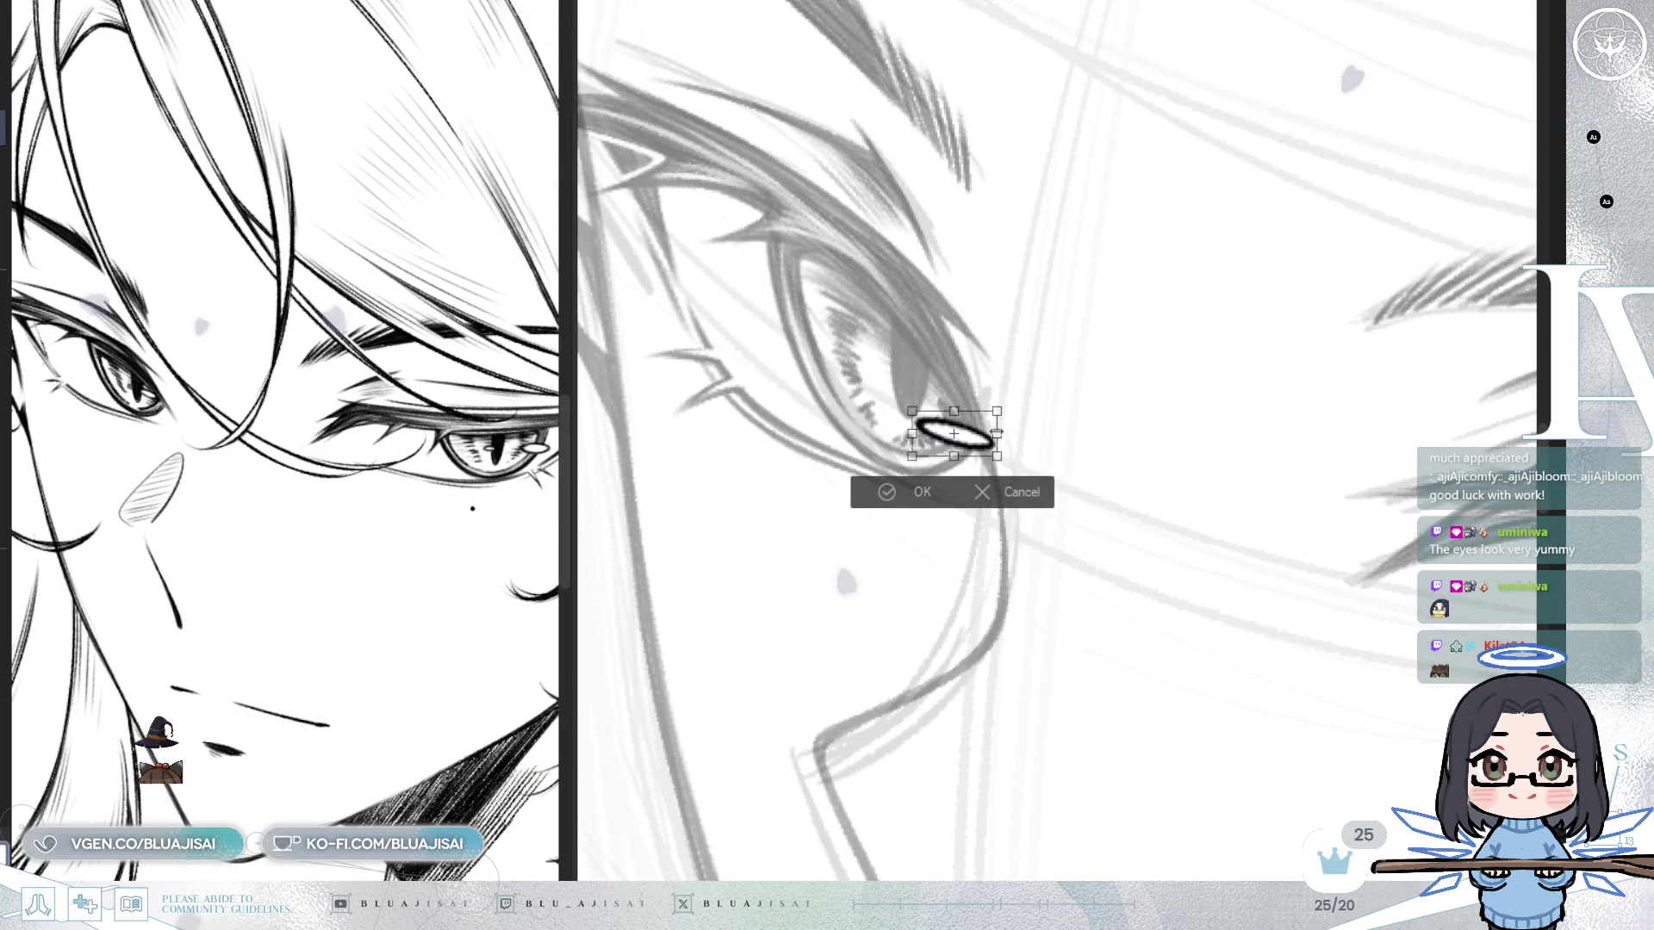
left_click(915, 489)
left_click_drag(988, 547, 991, 538)
key("ctrl+t")
left_click_drag(1070, 373, 1068, 392)
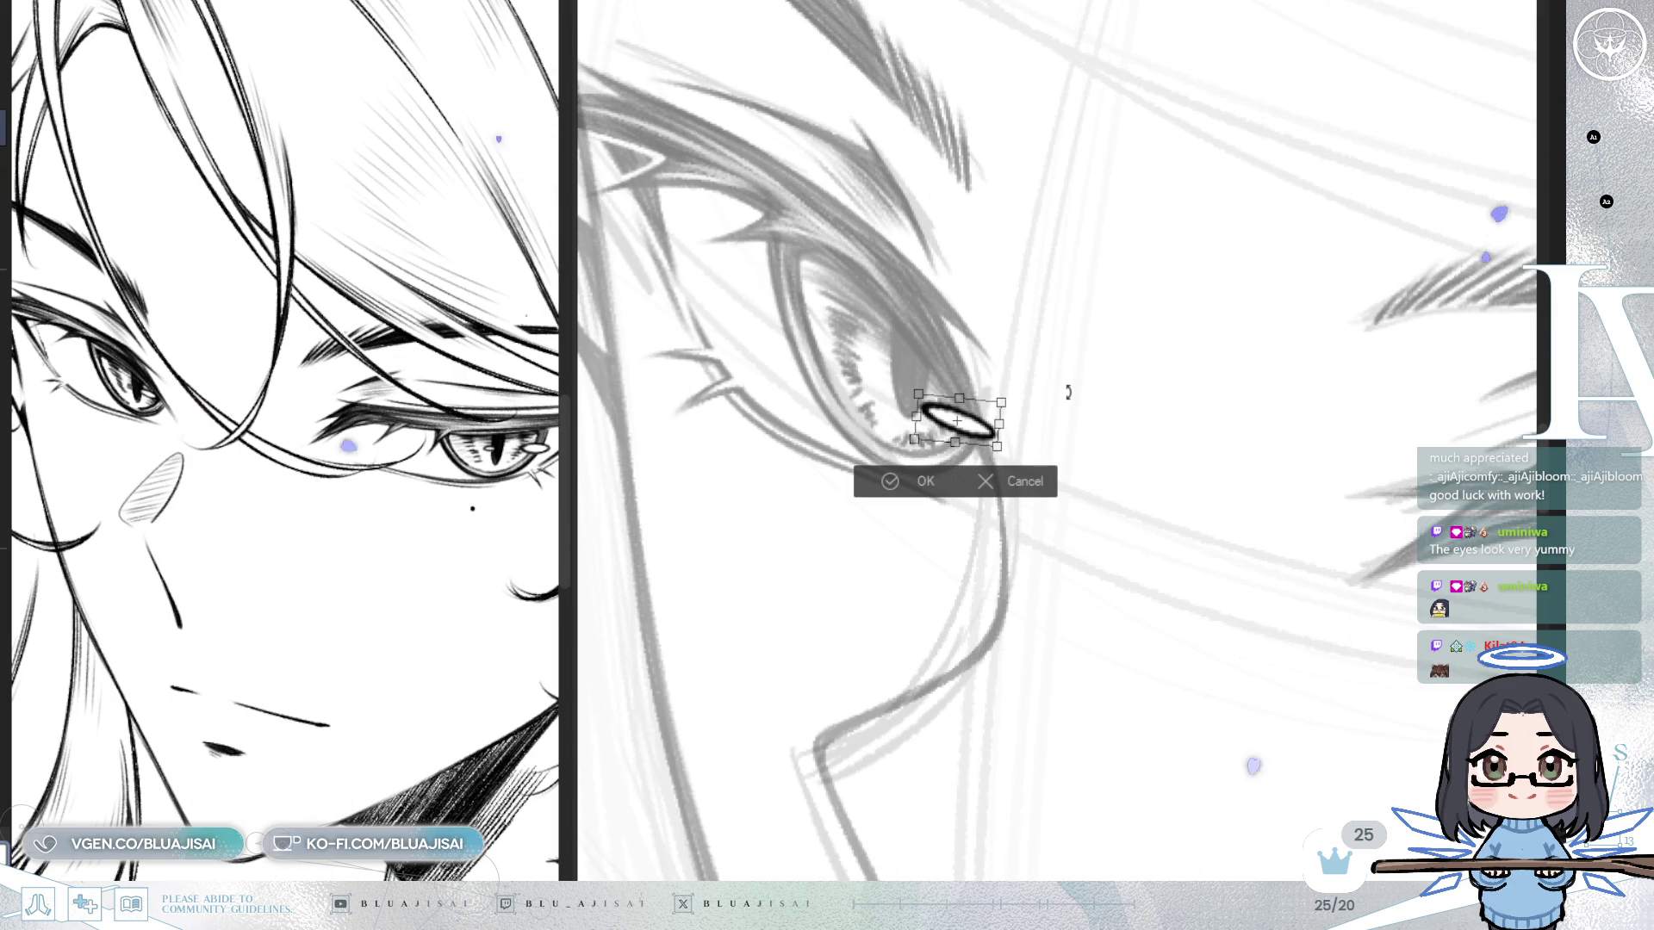
left_click_drag(990, 439, 989, 444)
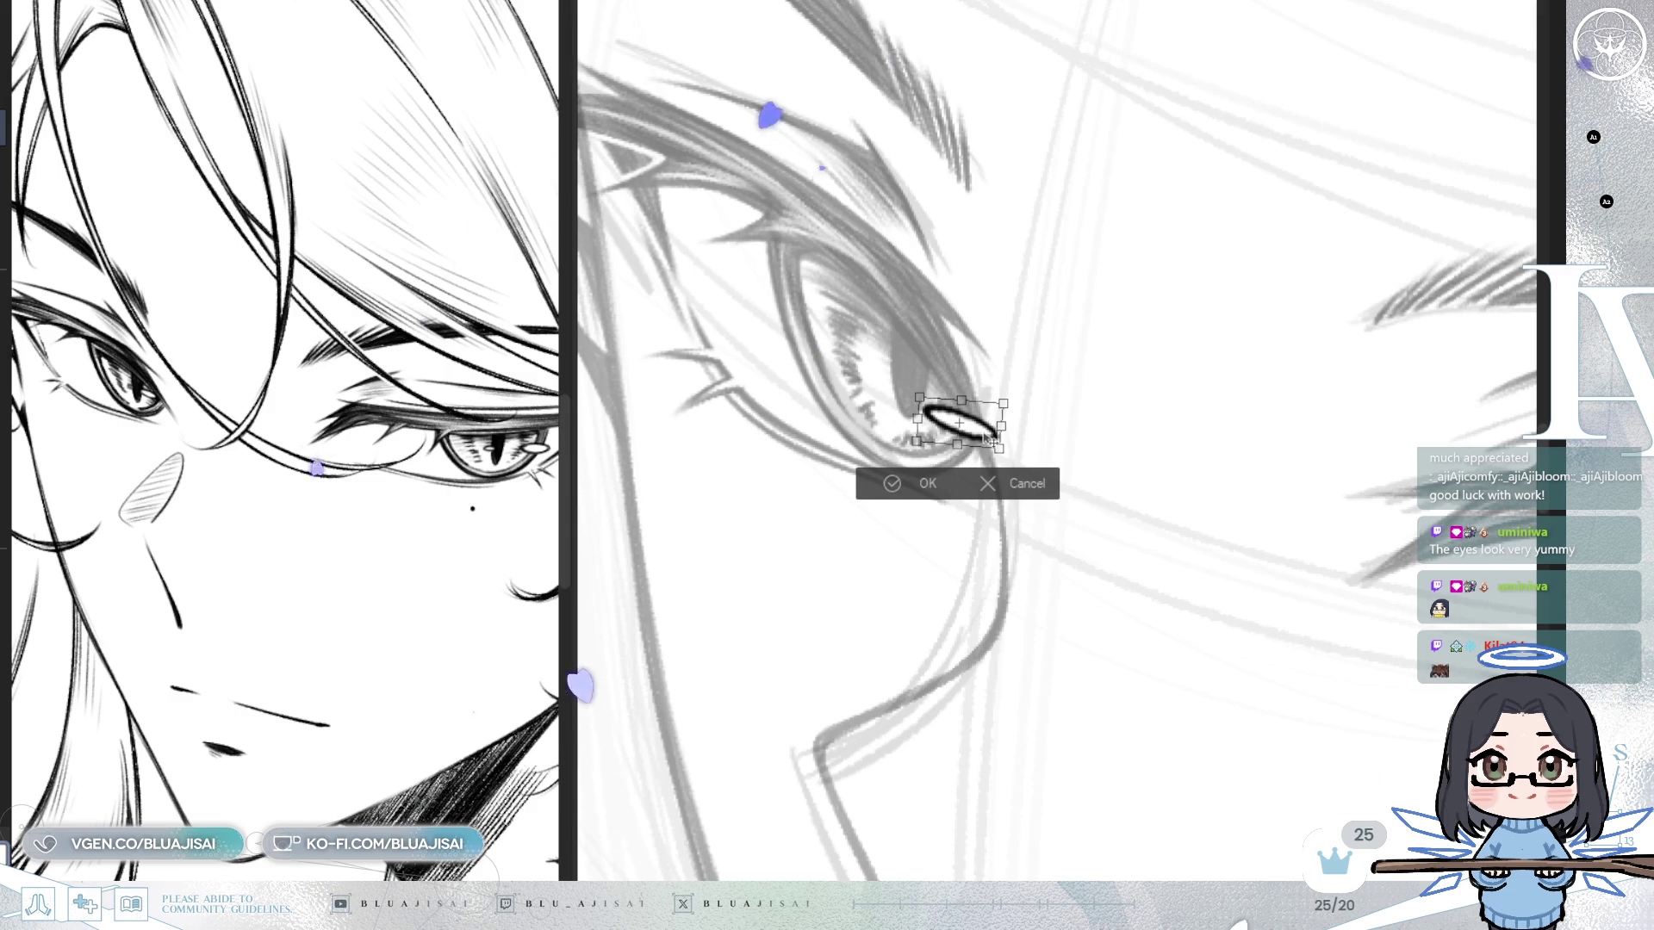
key("Return")
key("h")
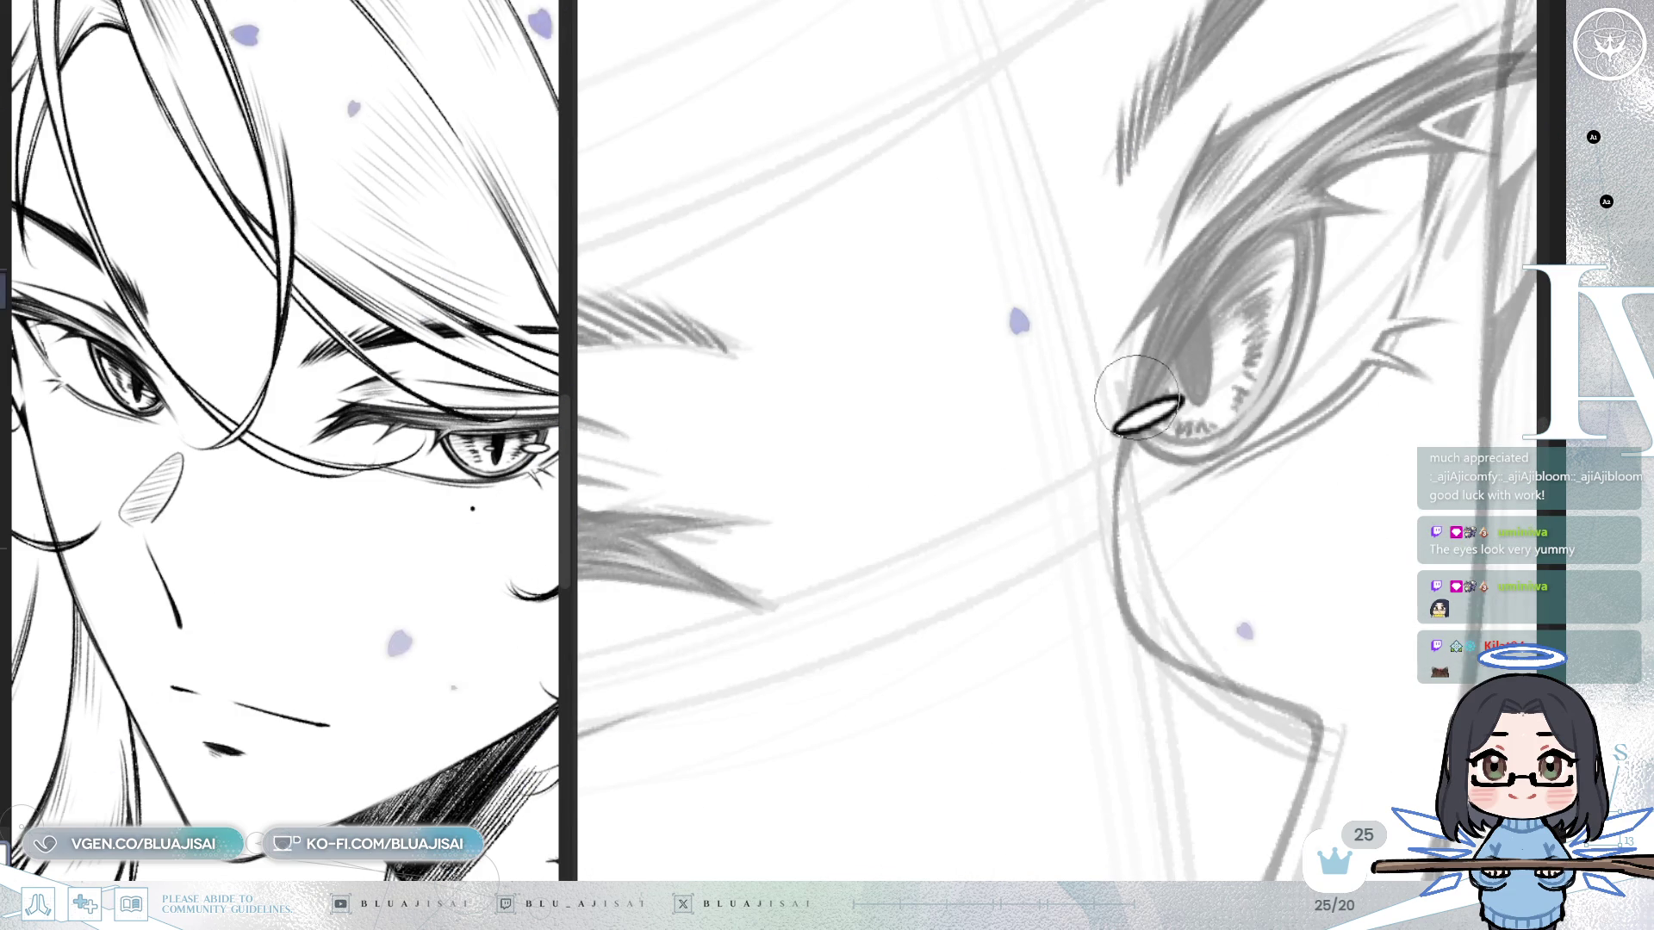
Paint over the white ellipse with a larger brush, leaving a dark curved mark at its corner.
key("bracketright")
mouse_move(1135, 405)
left_mouse_down()
mouse_move(1155, 383)
mouse_move(1119, 394)
left_mouse_up()
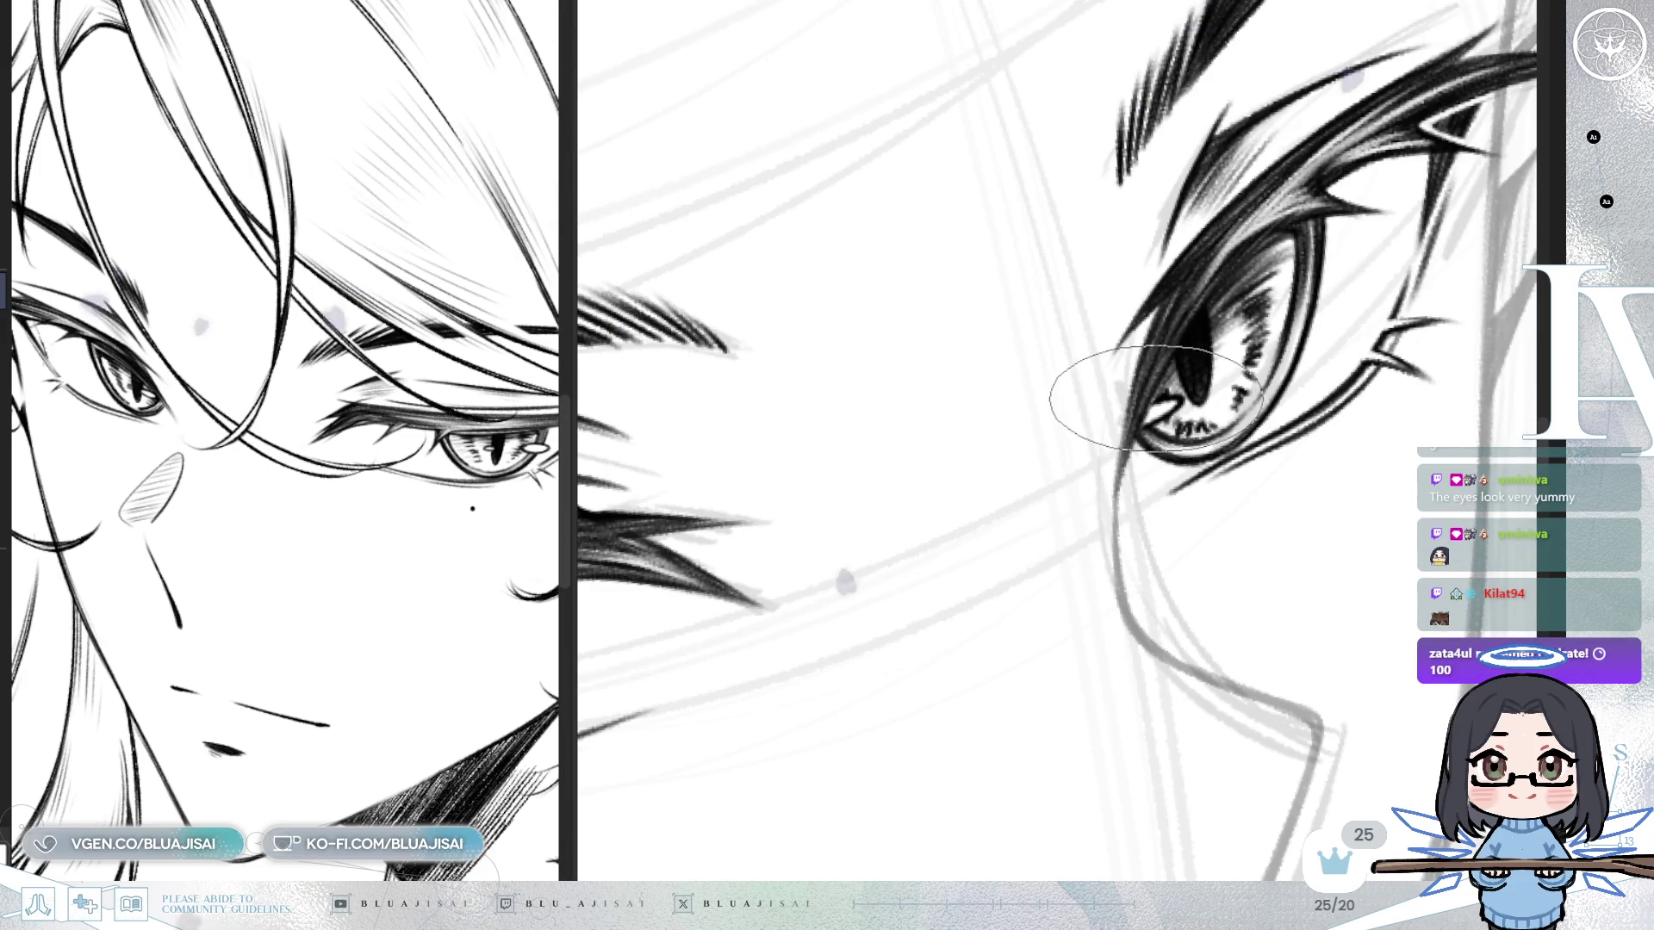
scroll(1120, 379, "down", 5)
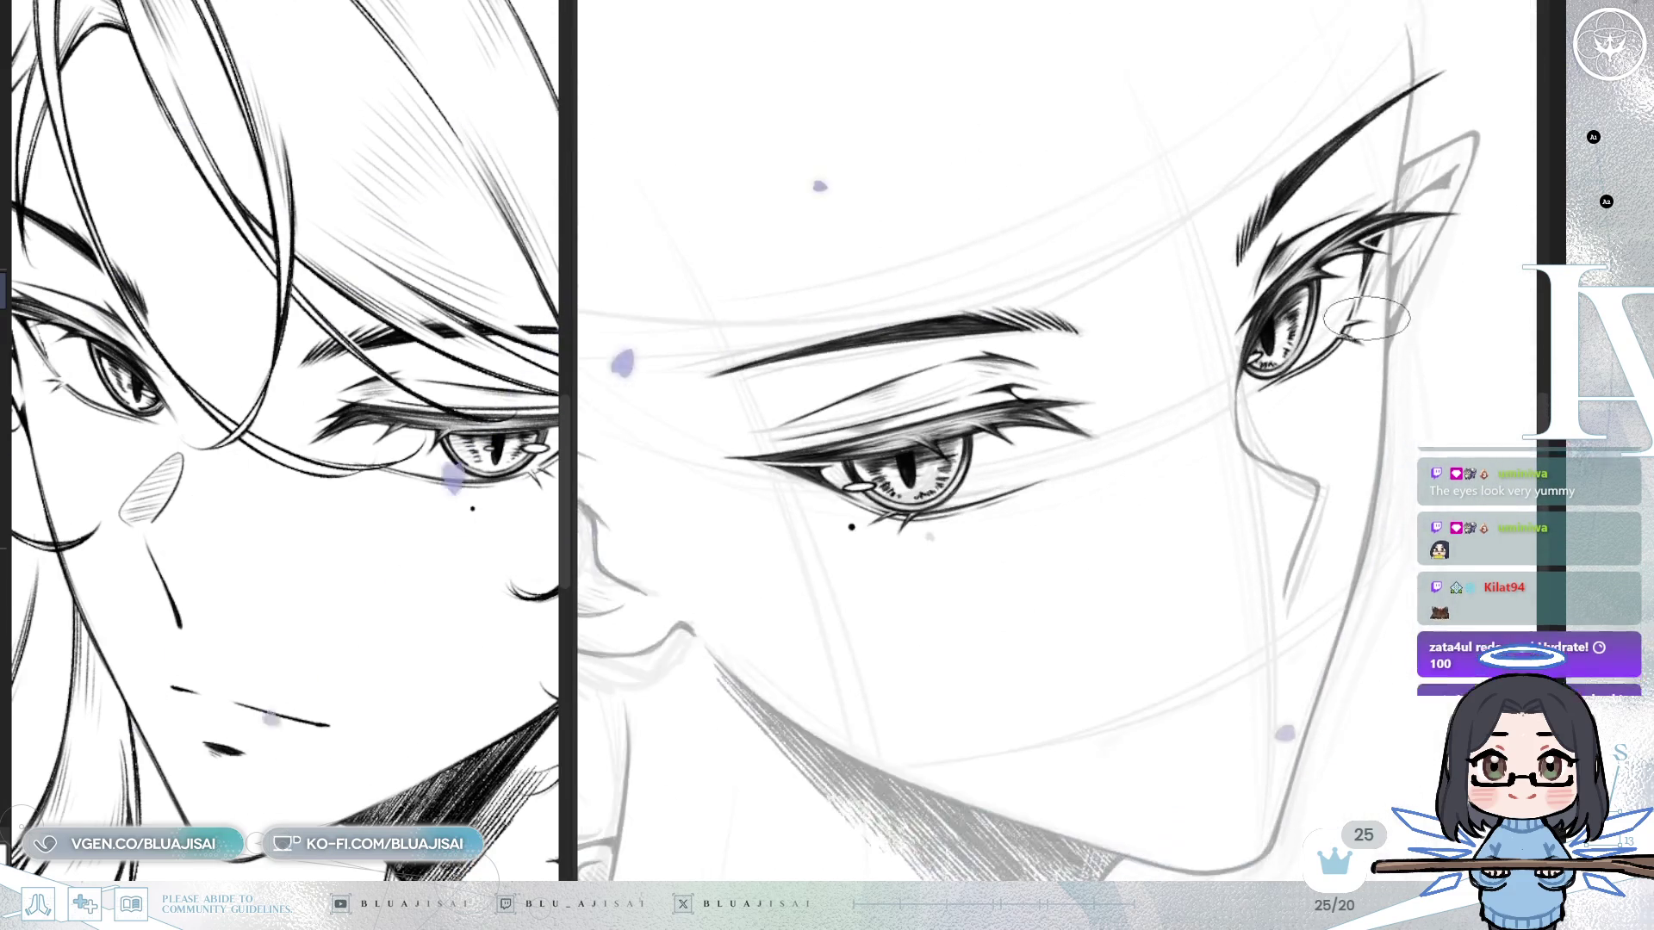
key("h")
key("Delete")
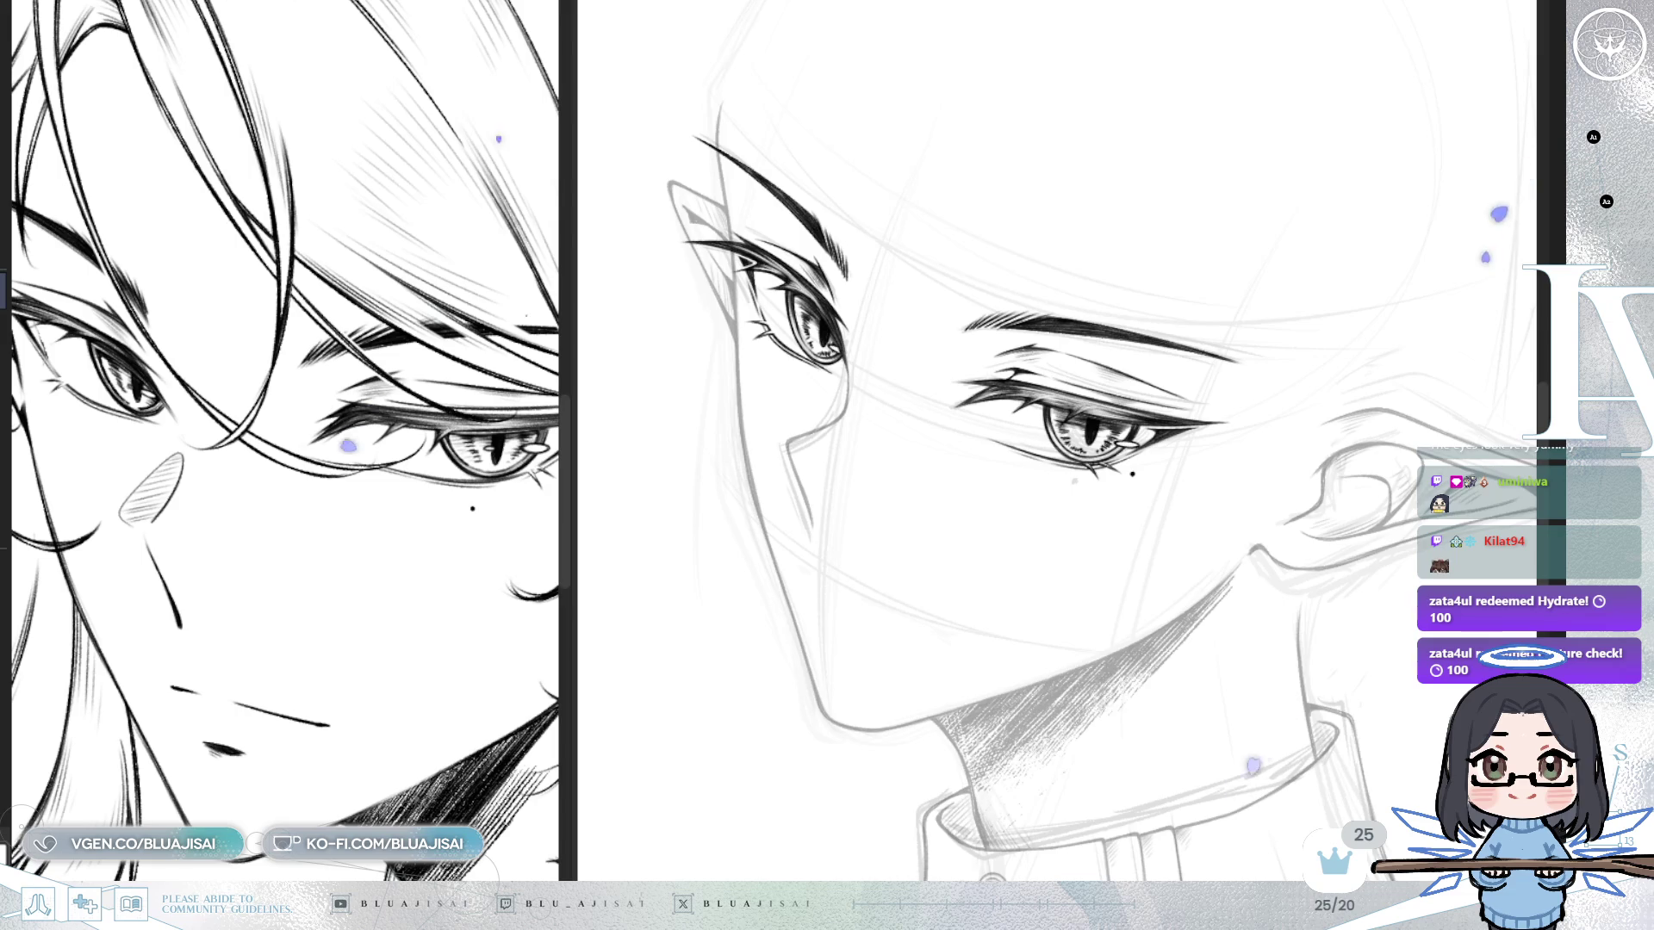
scroll(1265, 461, "up", 1)
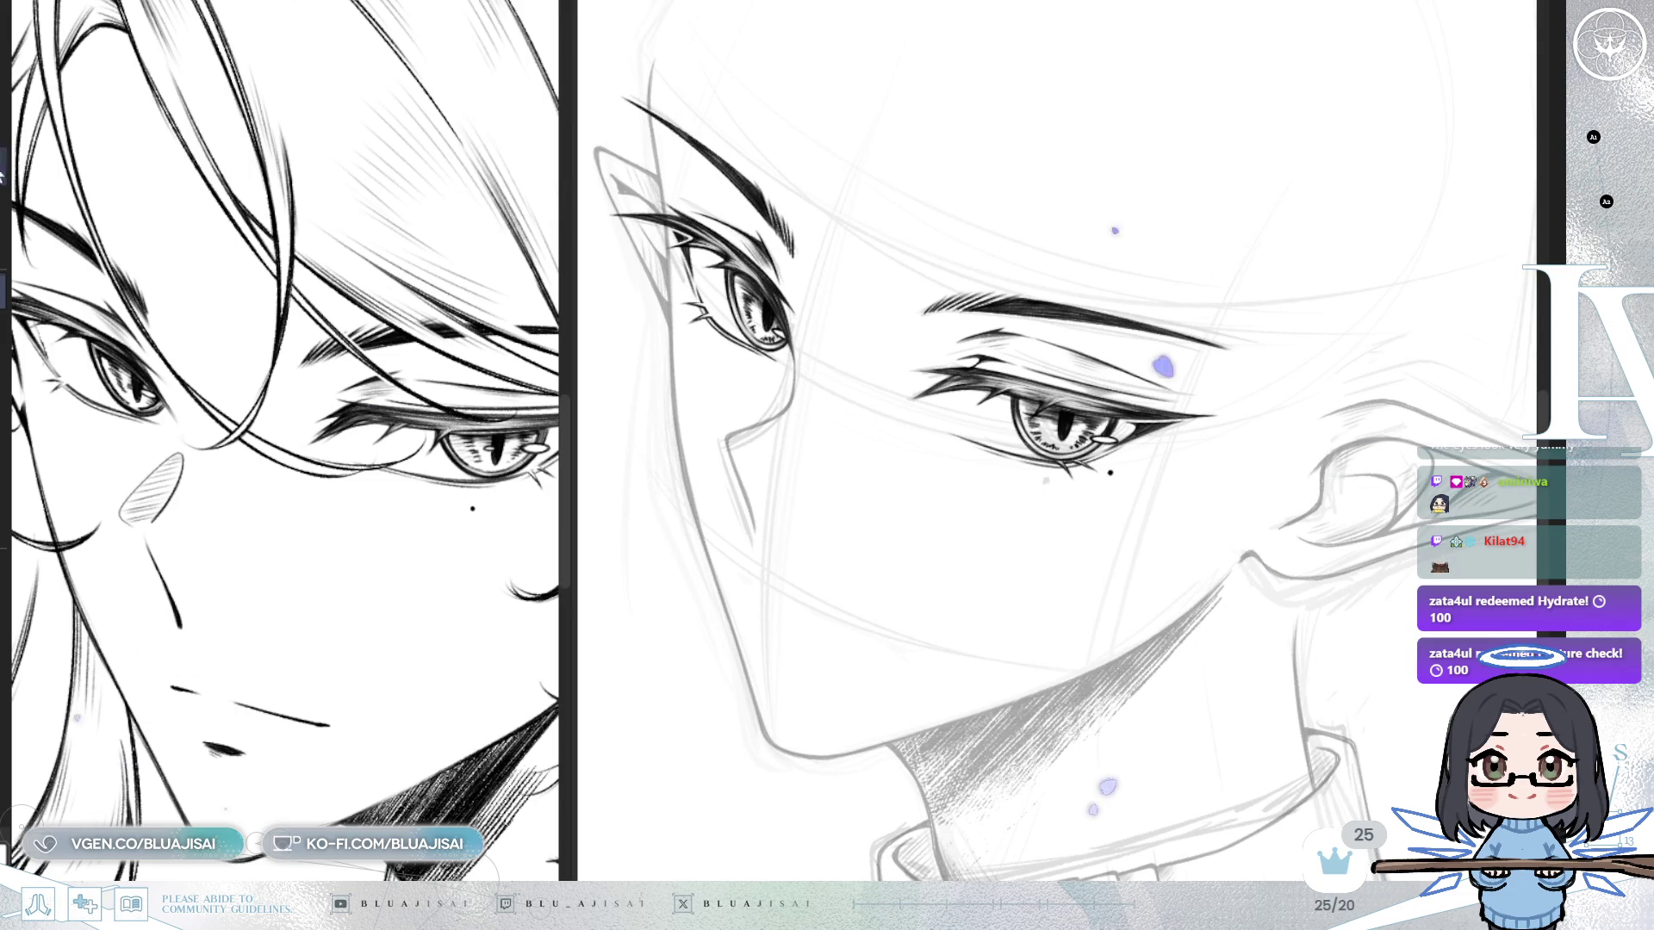
scroll(1088, 416, "up", 1)
mouse_move(1125, 406)
left_mouse_down()
mouse_move(1132, 462)
mouse_move(1107, 481)
left_mouse_up()
scroll(1107, 481, "down", 5)
key("ctrl+d")
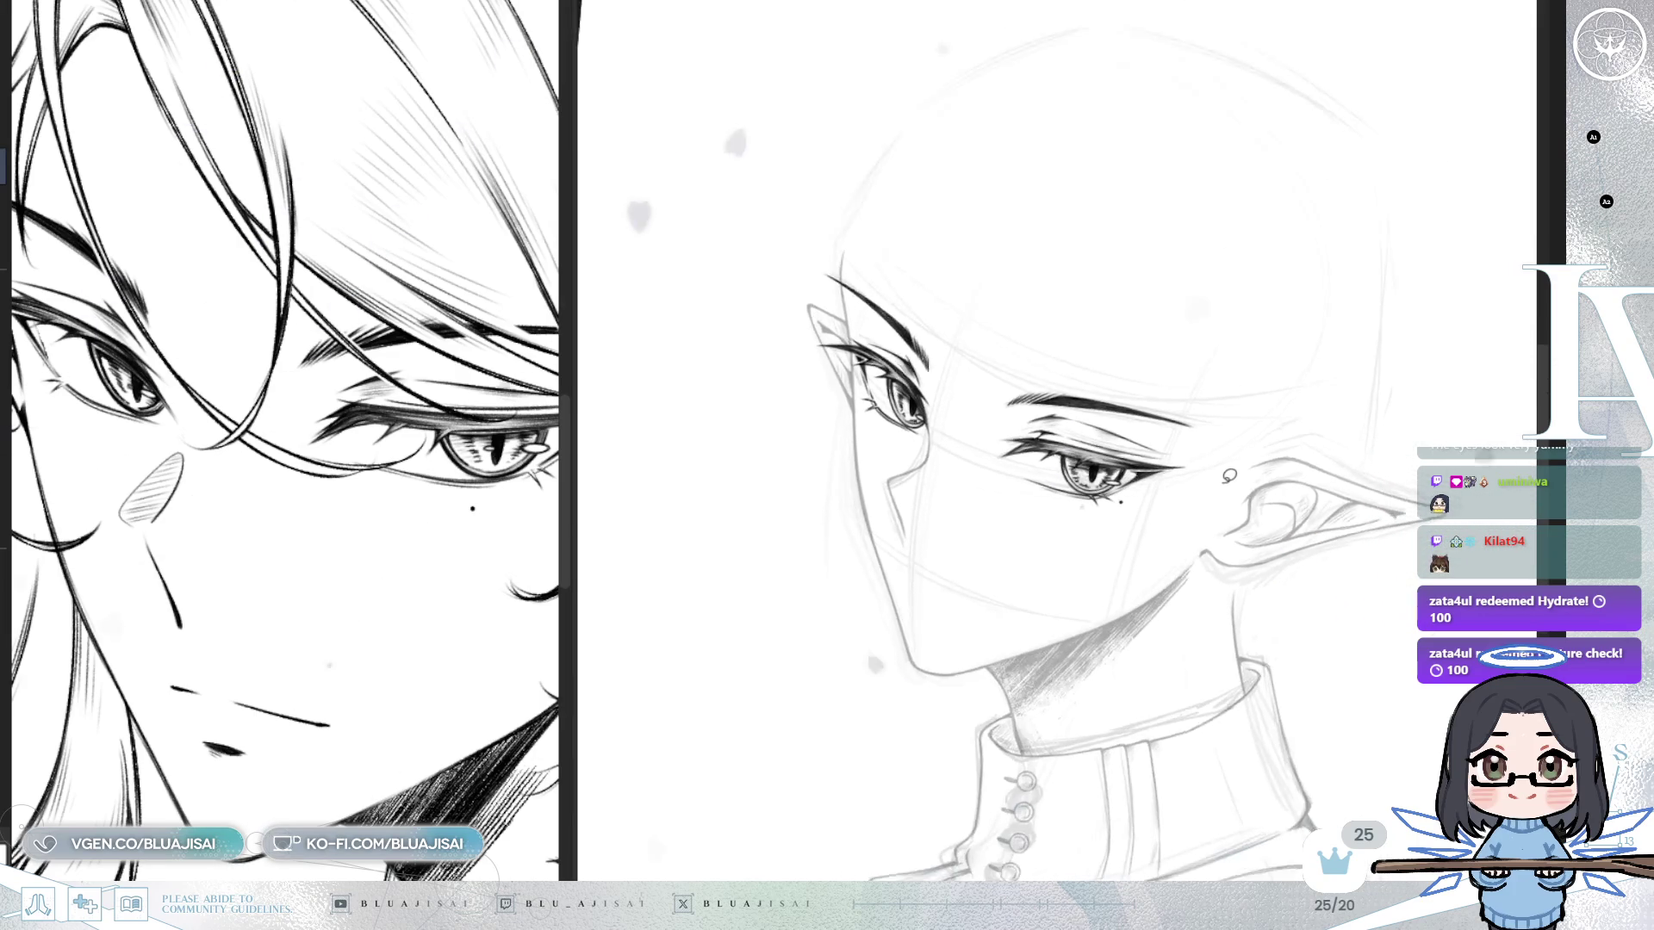
key("m")
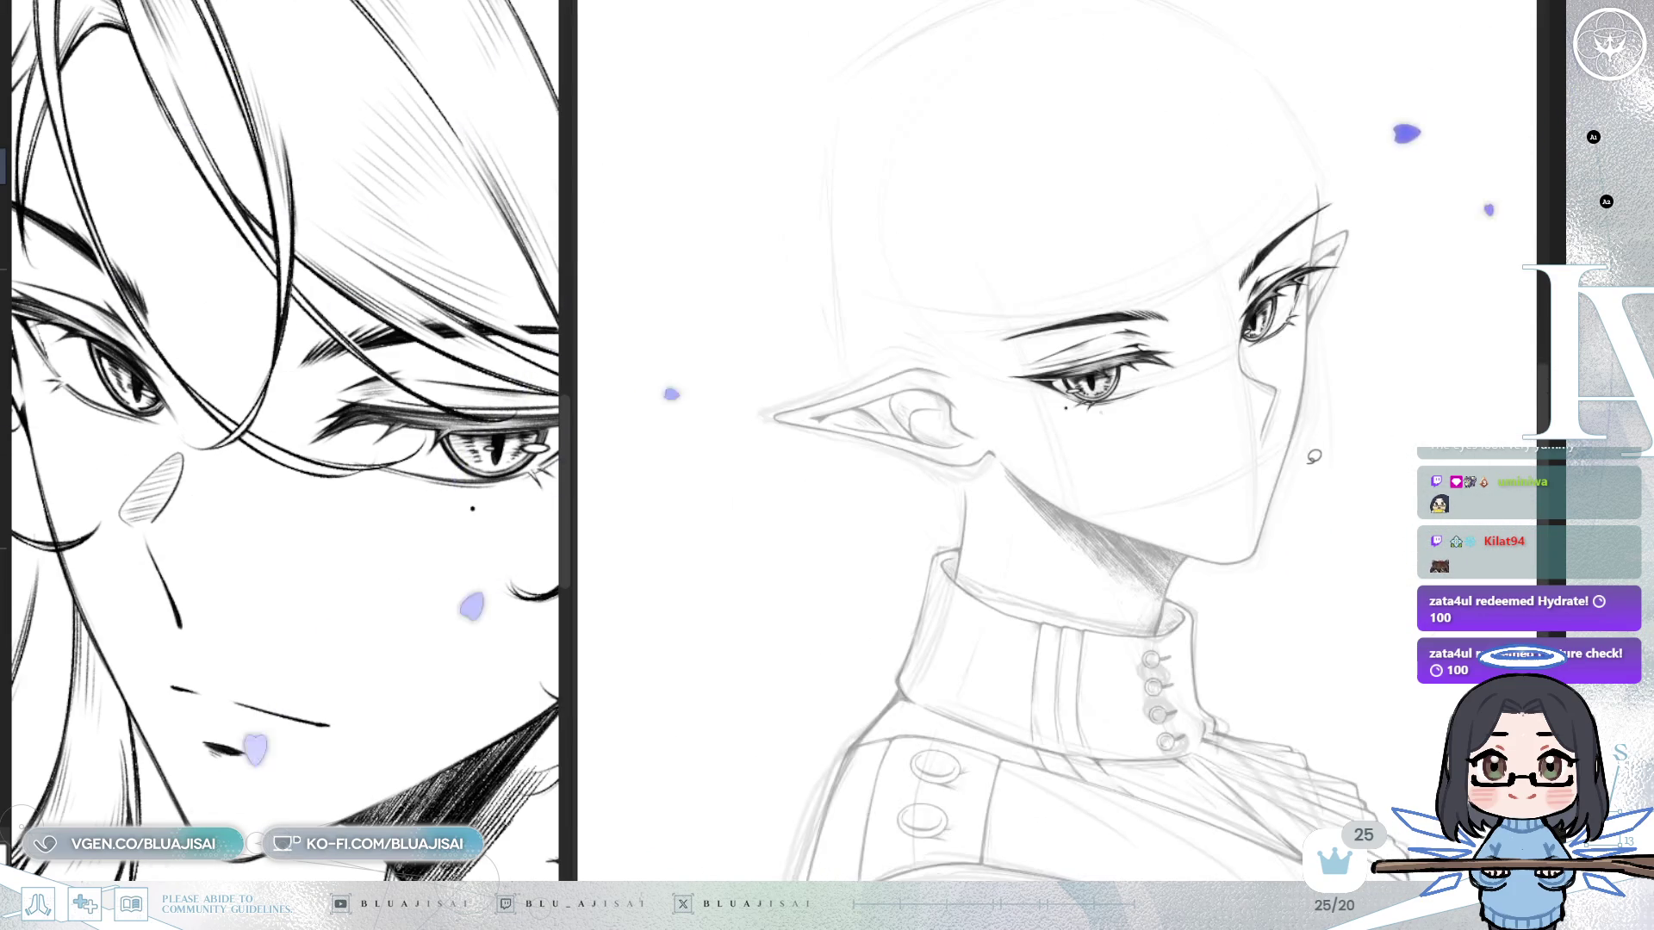
scroll(1314, 449, "up", 3)
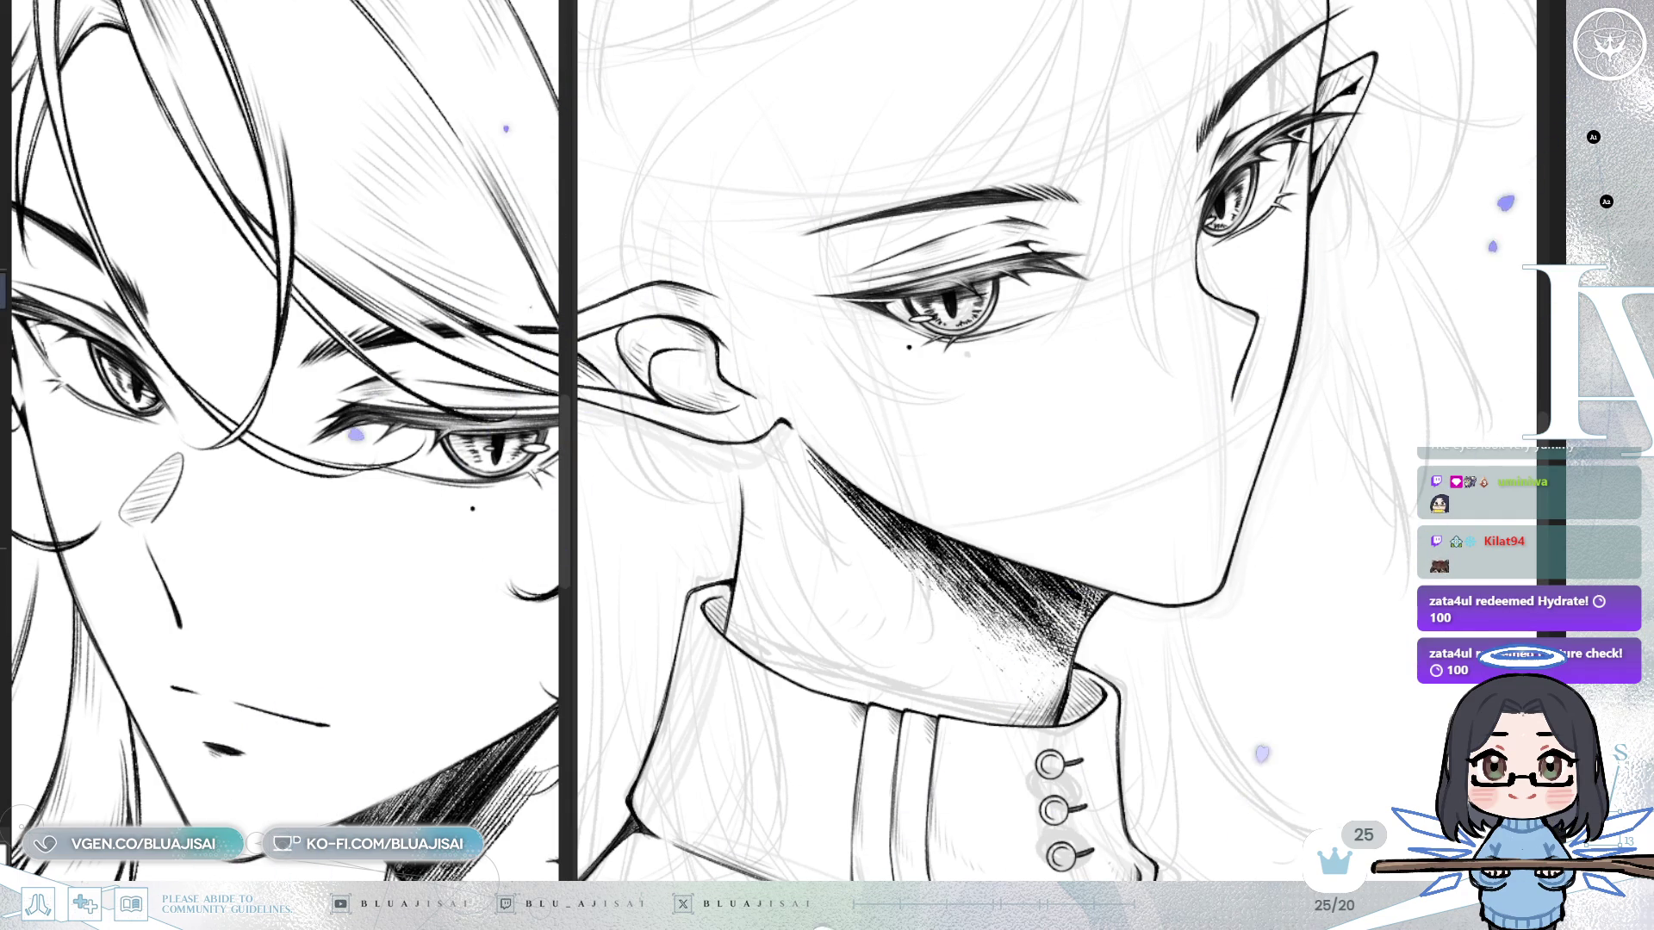
scroll(1405, 413, "up", 3)
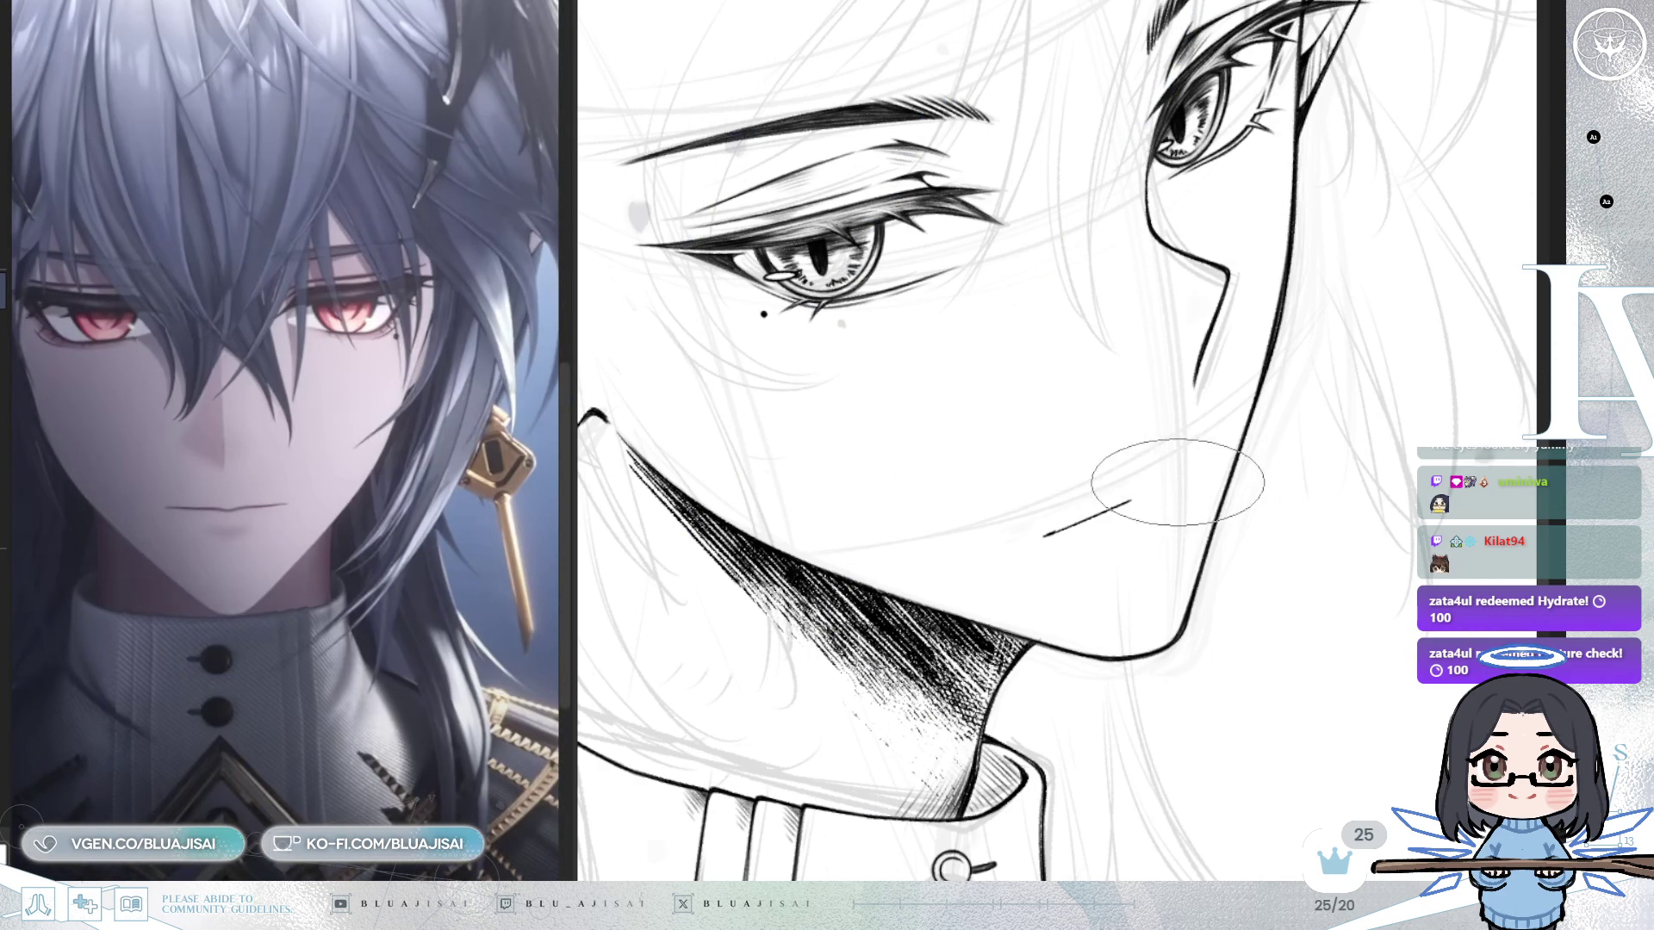
Ink the mouth as a short, slightly angled straight line under the nose.
left_click_drag(1049, 532, 1153, 480)
scroll(1236, 453, "down", 5)
scroll(1120, 505, "up", 5)
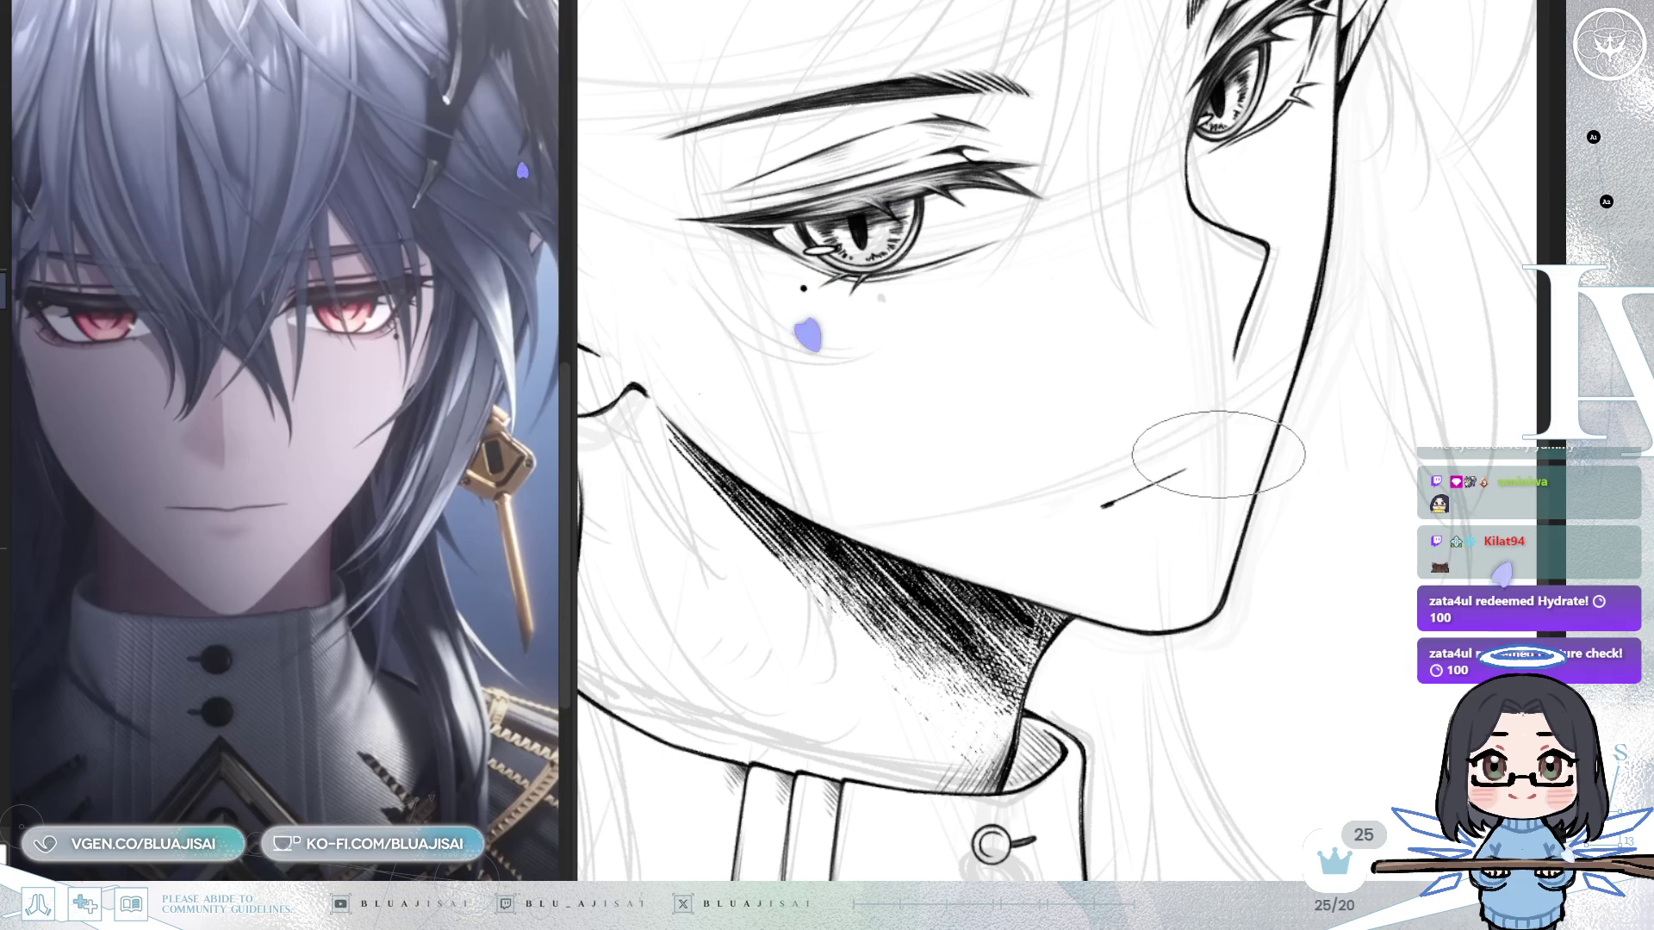
key("h")
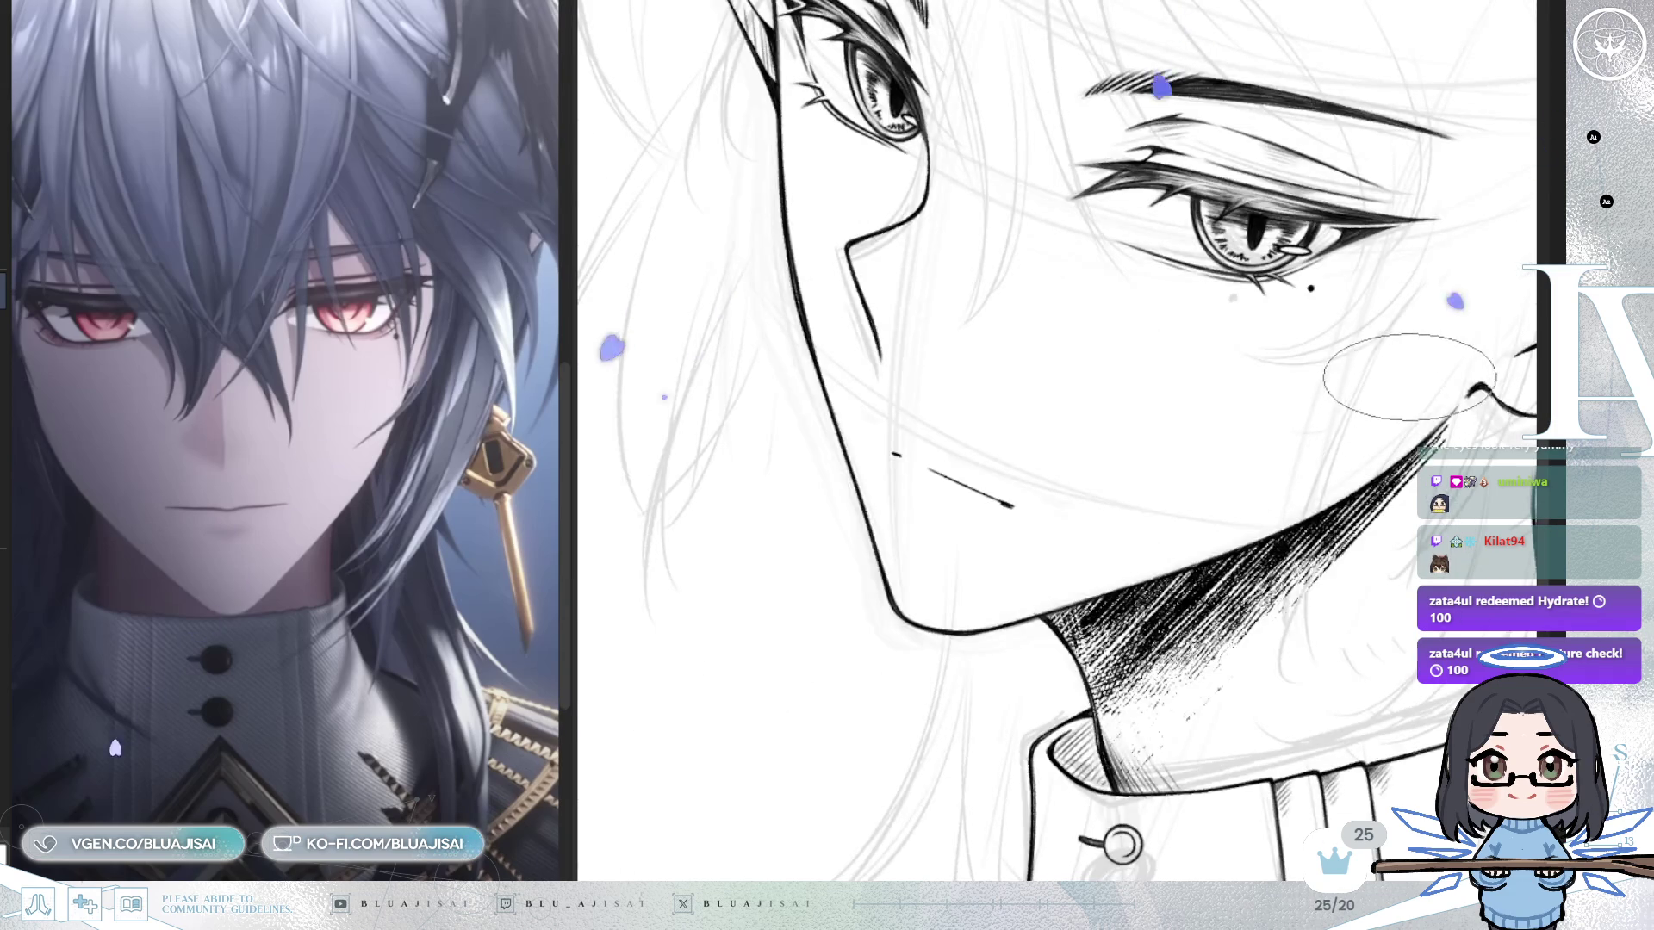
key("h")
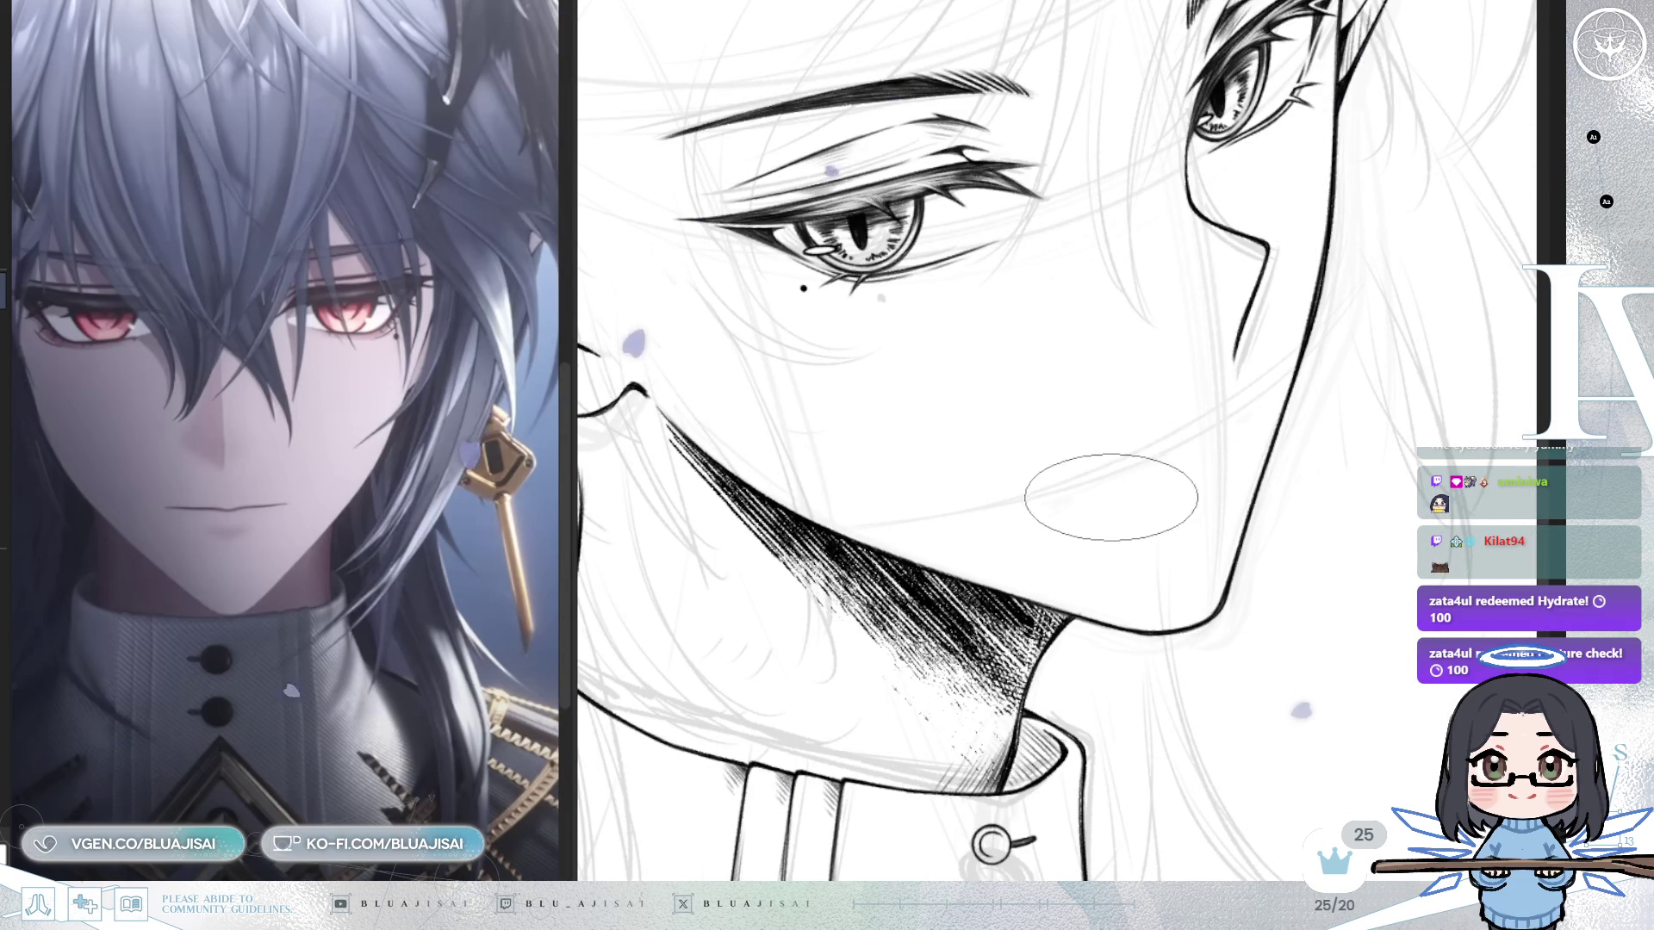
left_click_drag(1112, 495, 1185, 463)
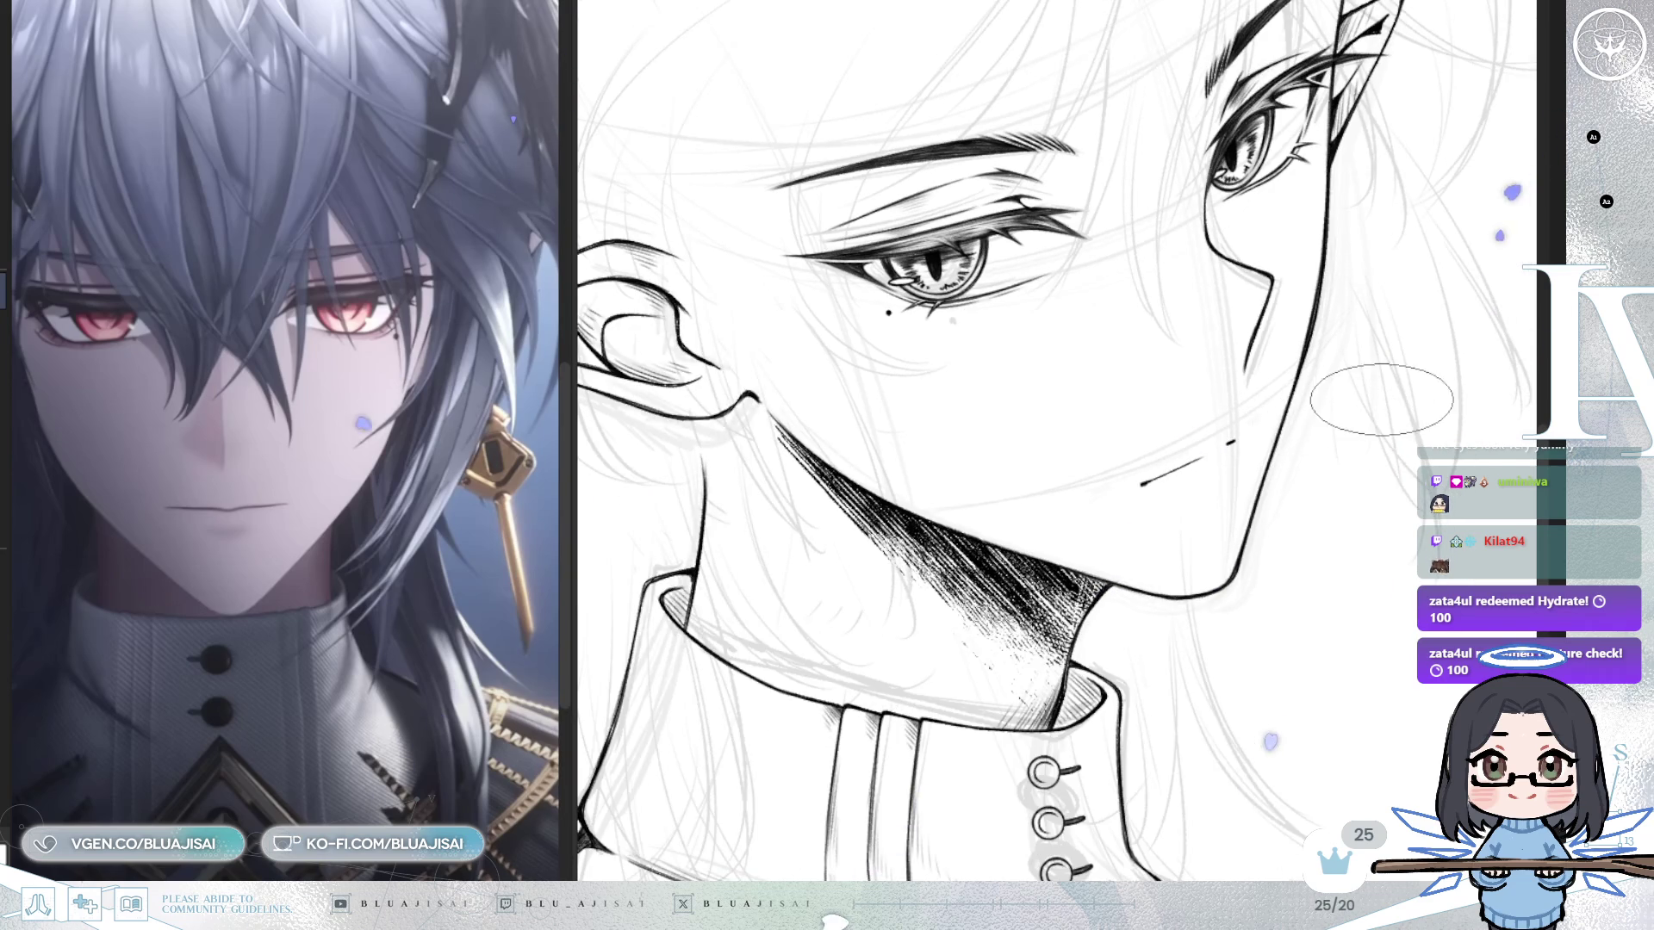
key("h")
scroll(1340, 443, "down", 5)
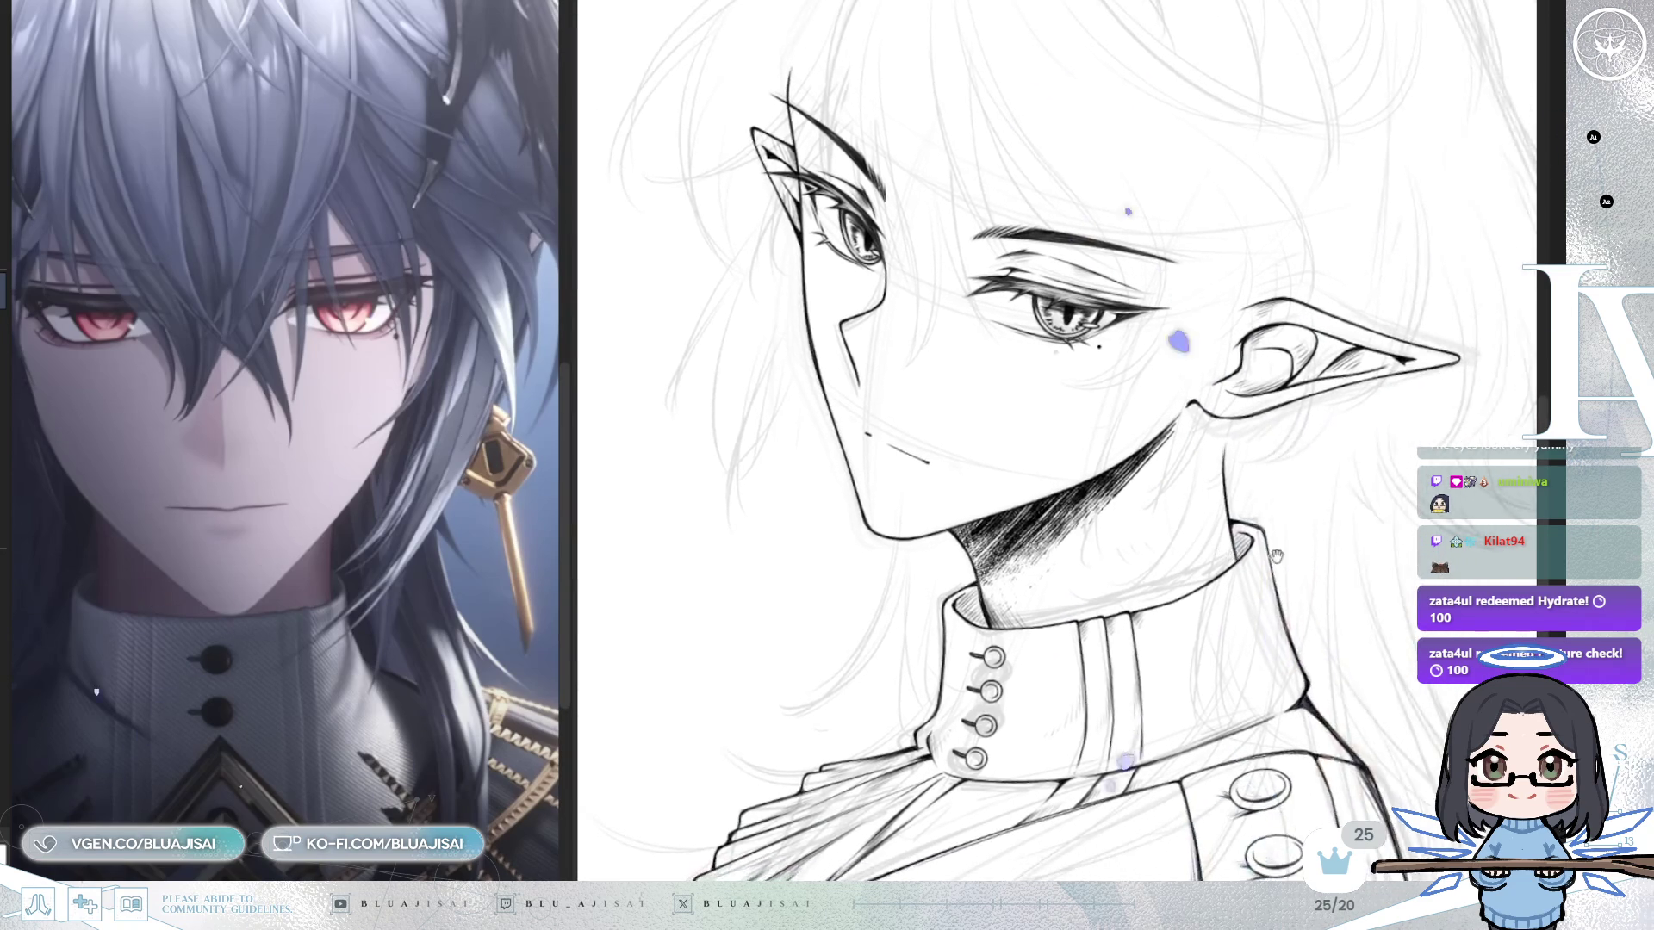
scroll(979, 644, "down", 3)
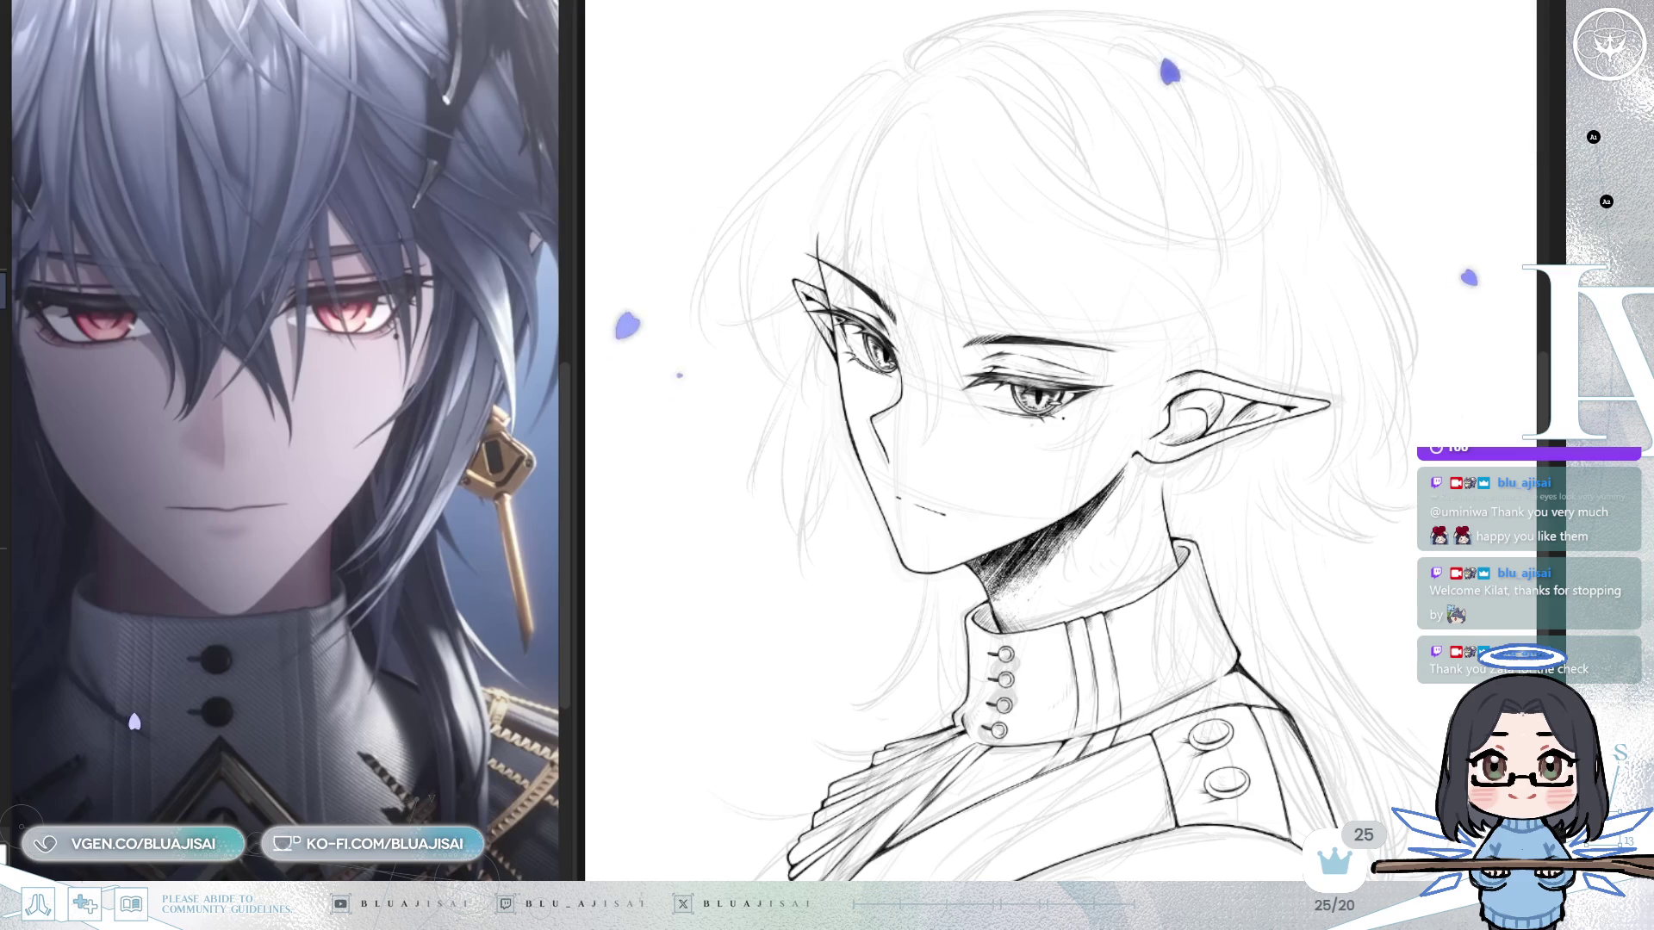
key("h")
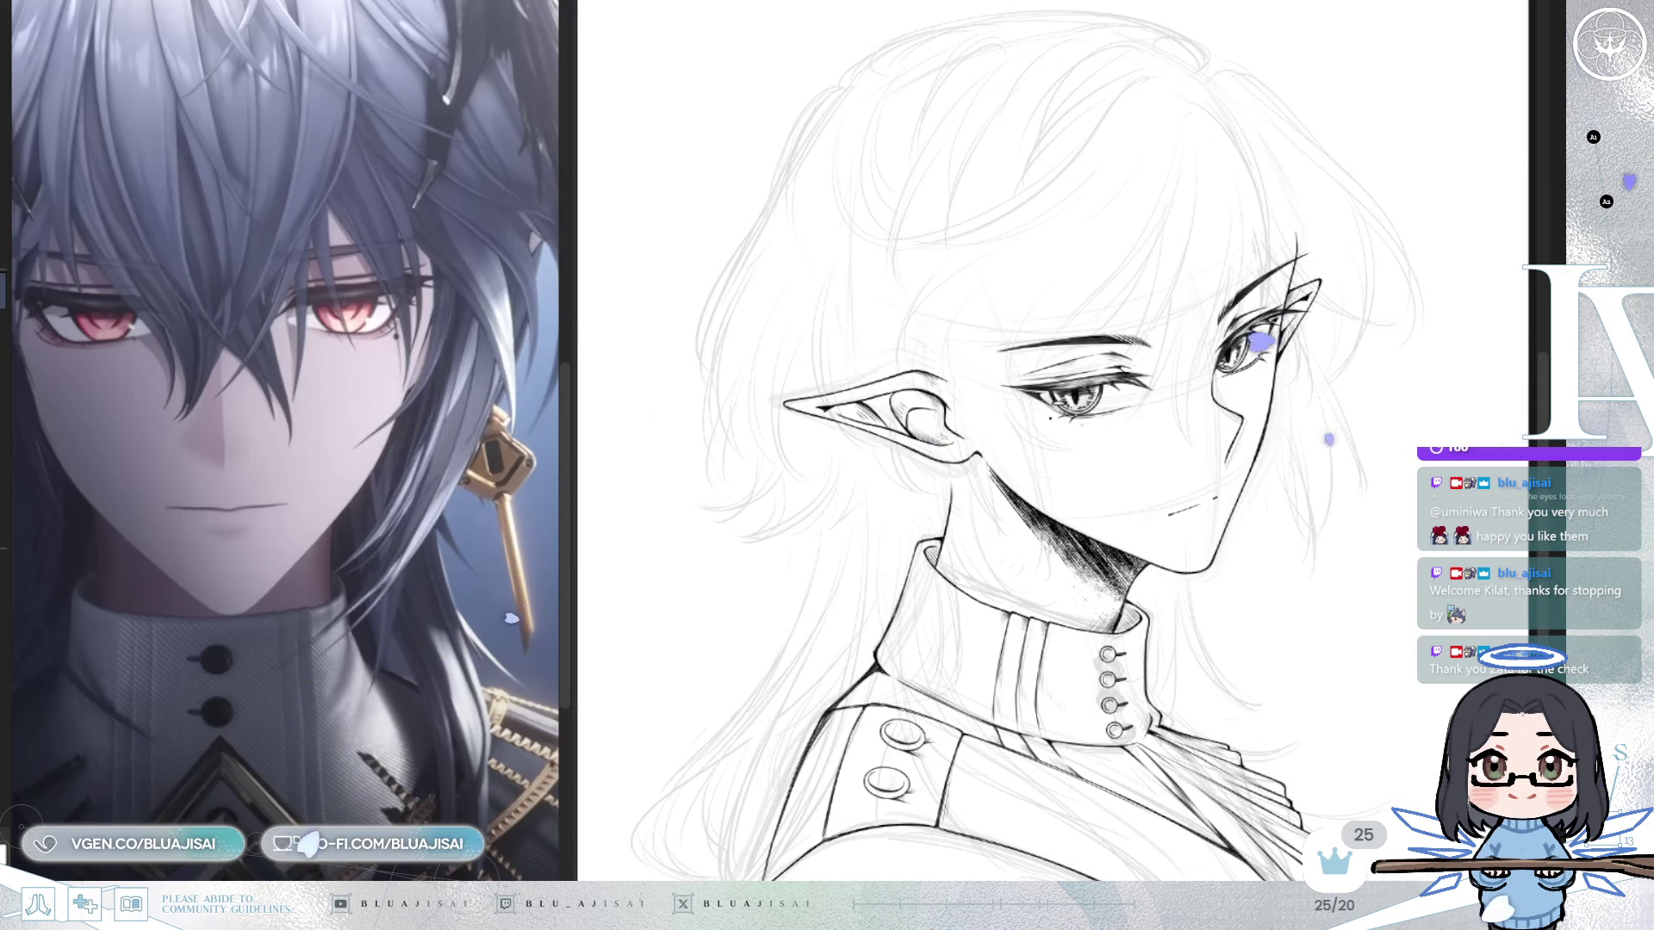
scroll(1349, 199, "up", 1)
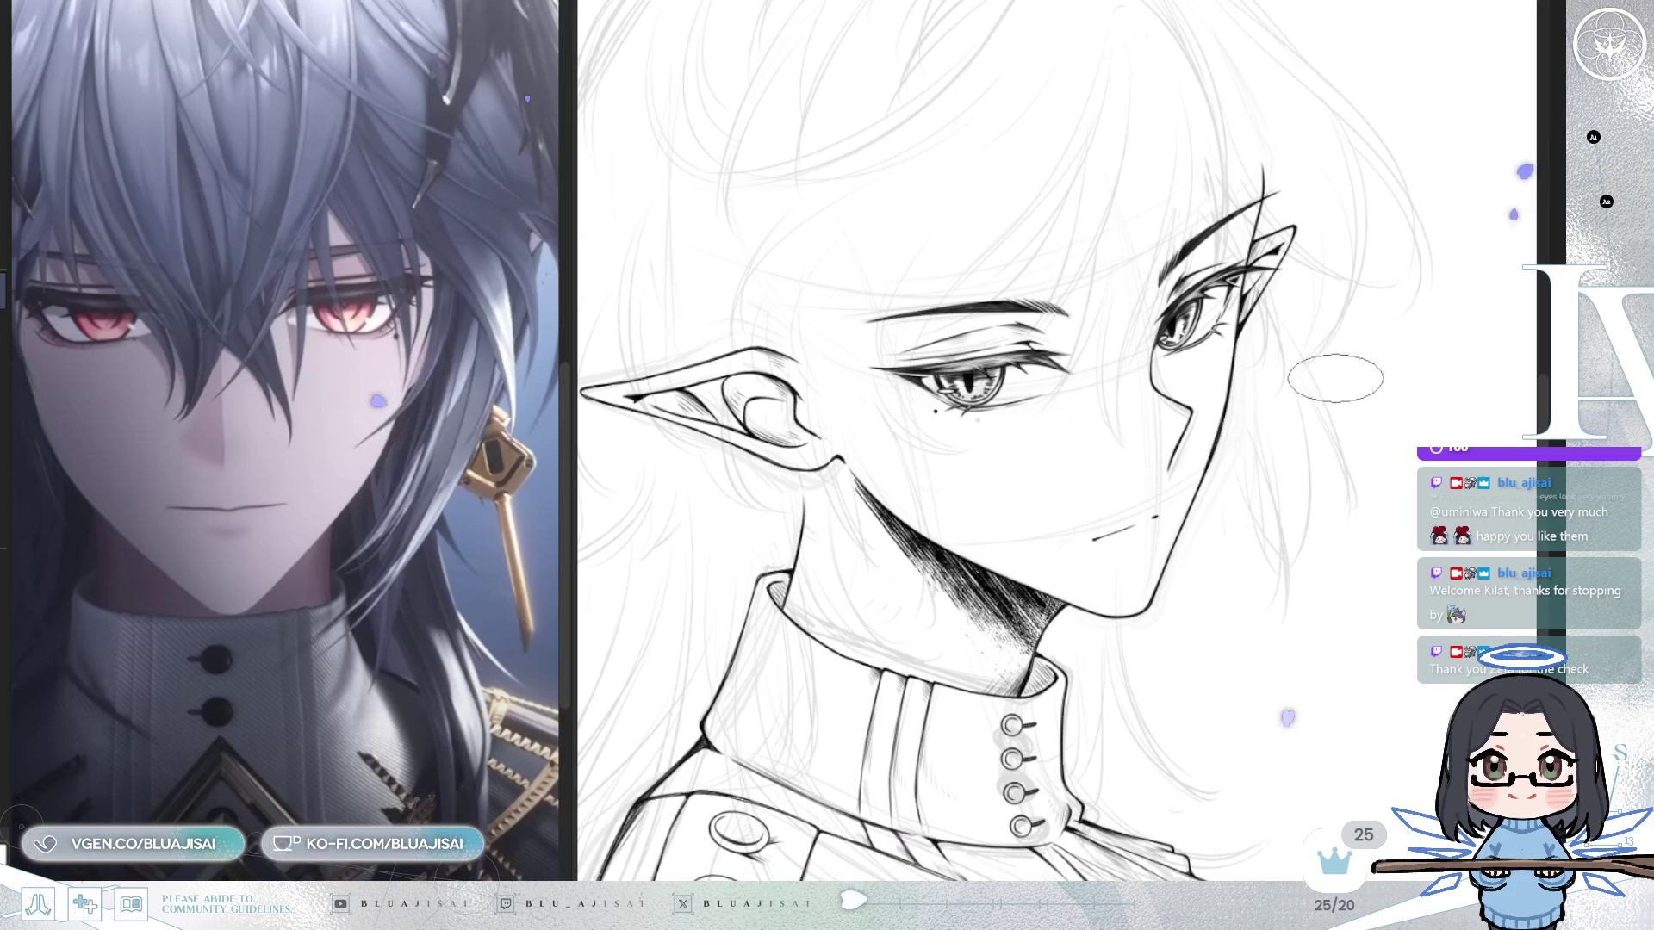
Thicken and darken the mouth line with the elliptical pen tip.
scroll(1335, 380, "up", 4)
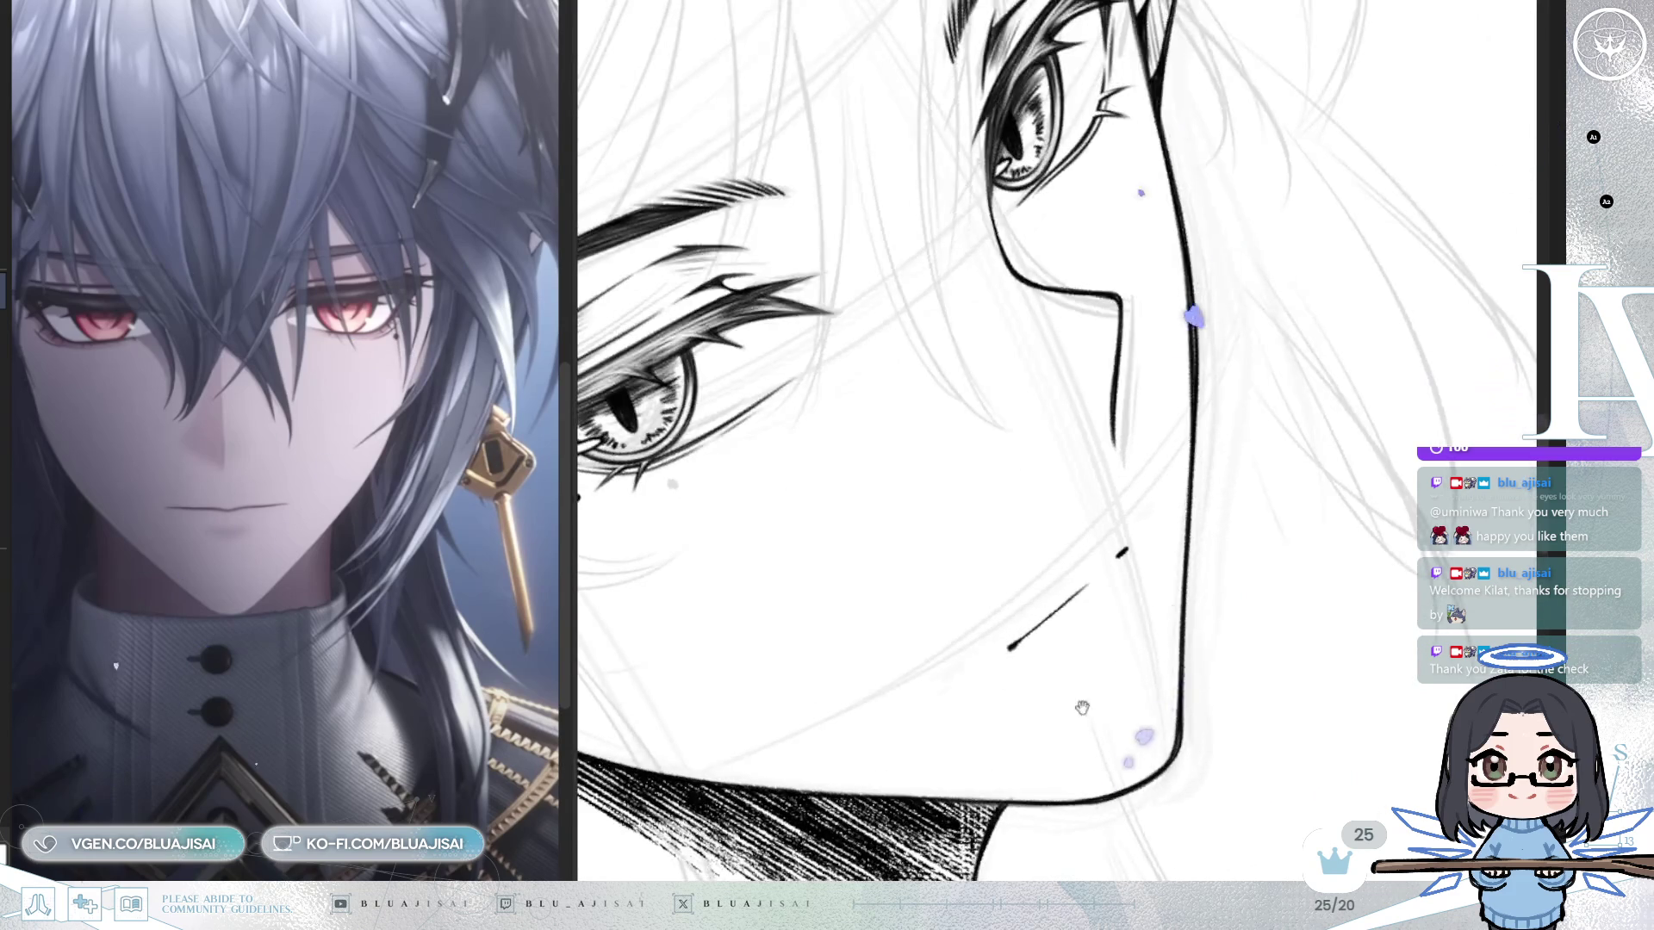
key("e")
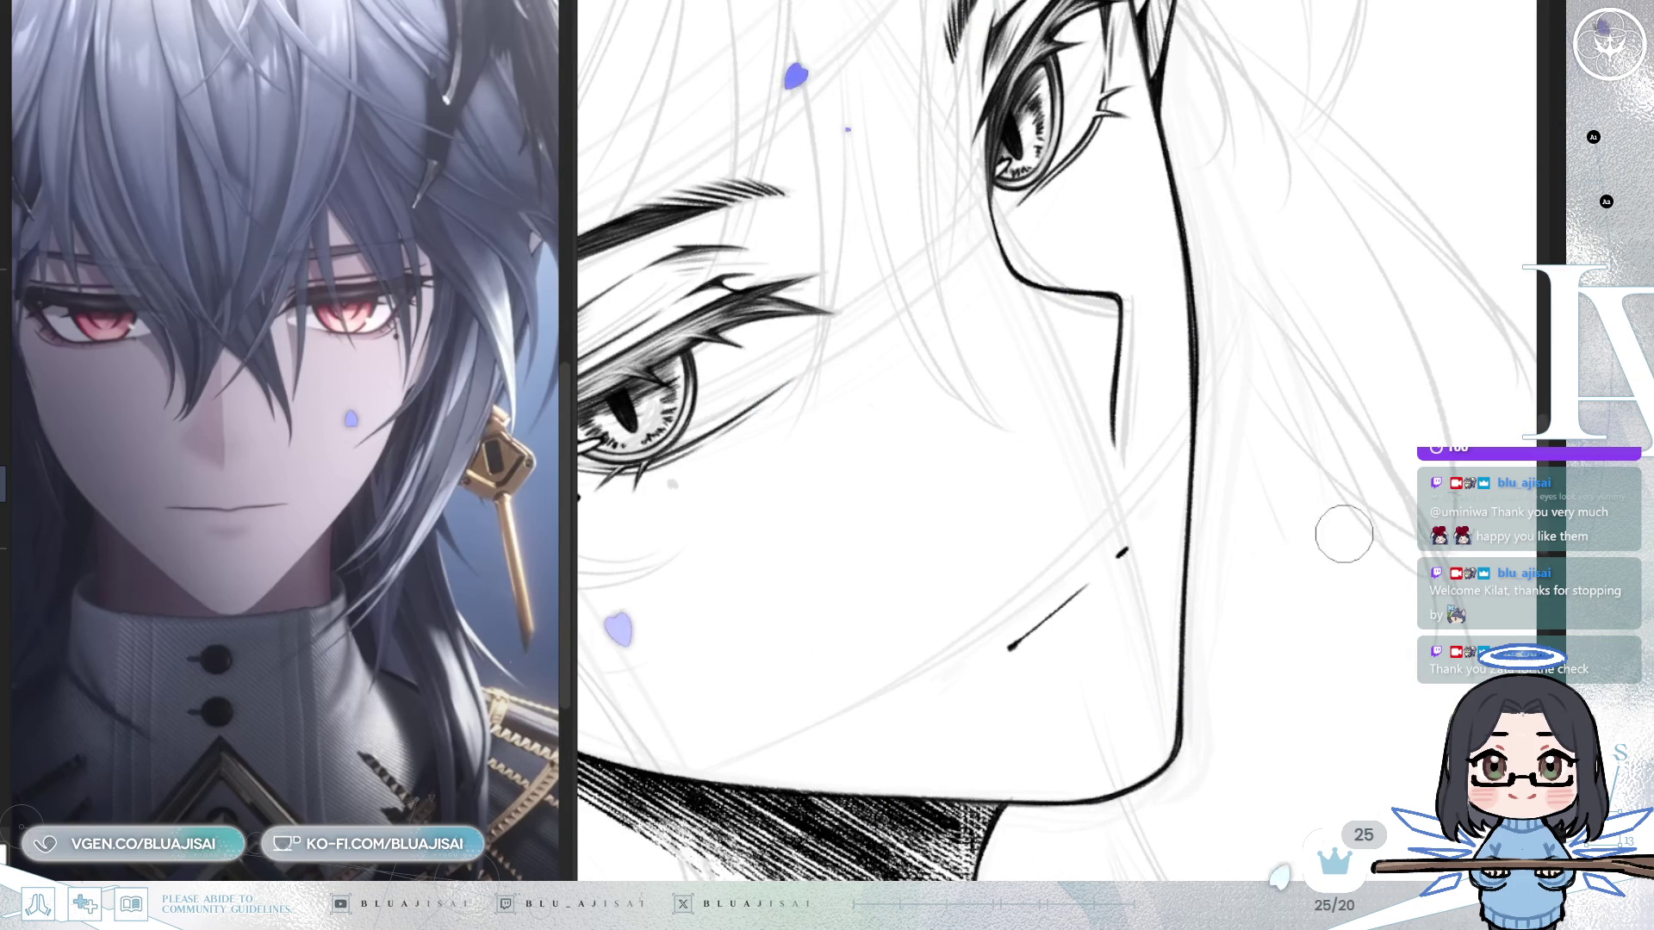
key("p")
left_click_drag(1000, 642, 1058, 609)
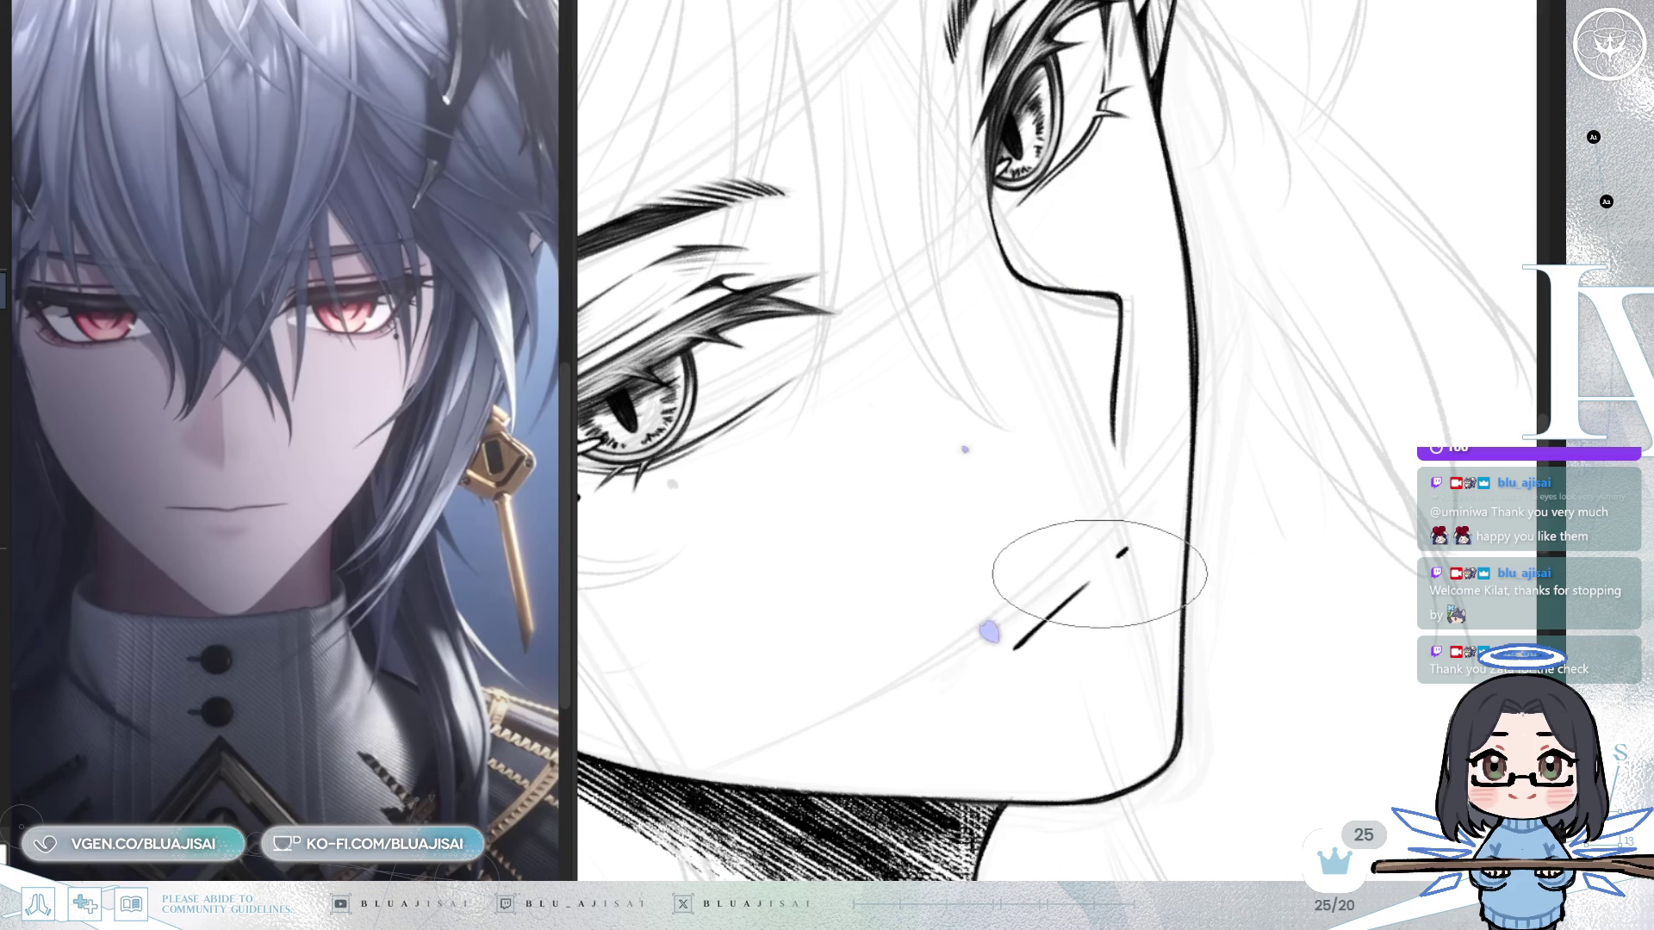
scroll(1105, 569, "down", 5)
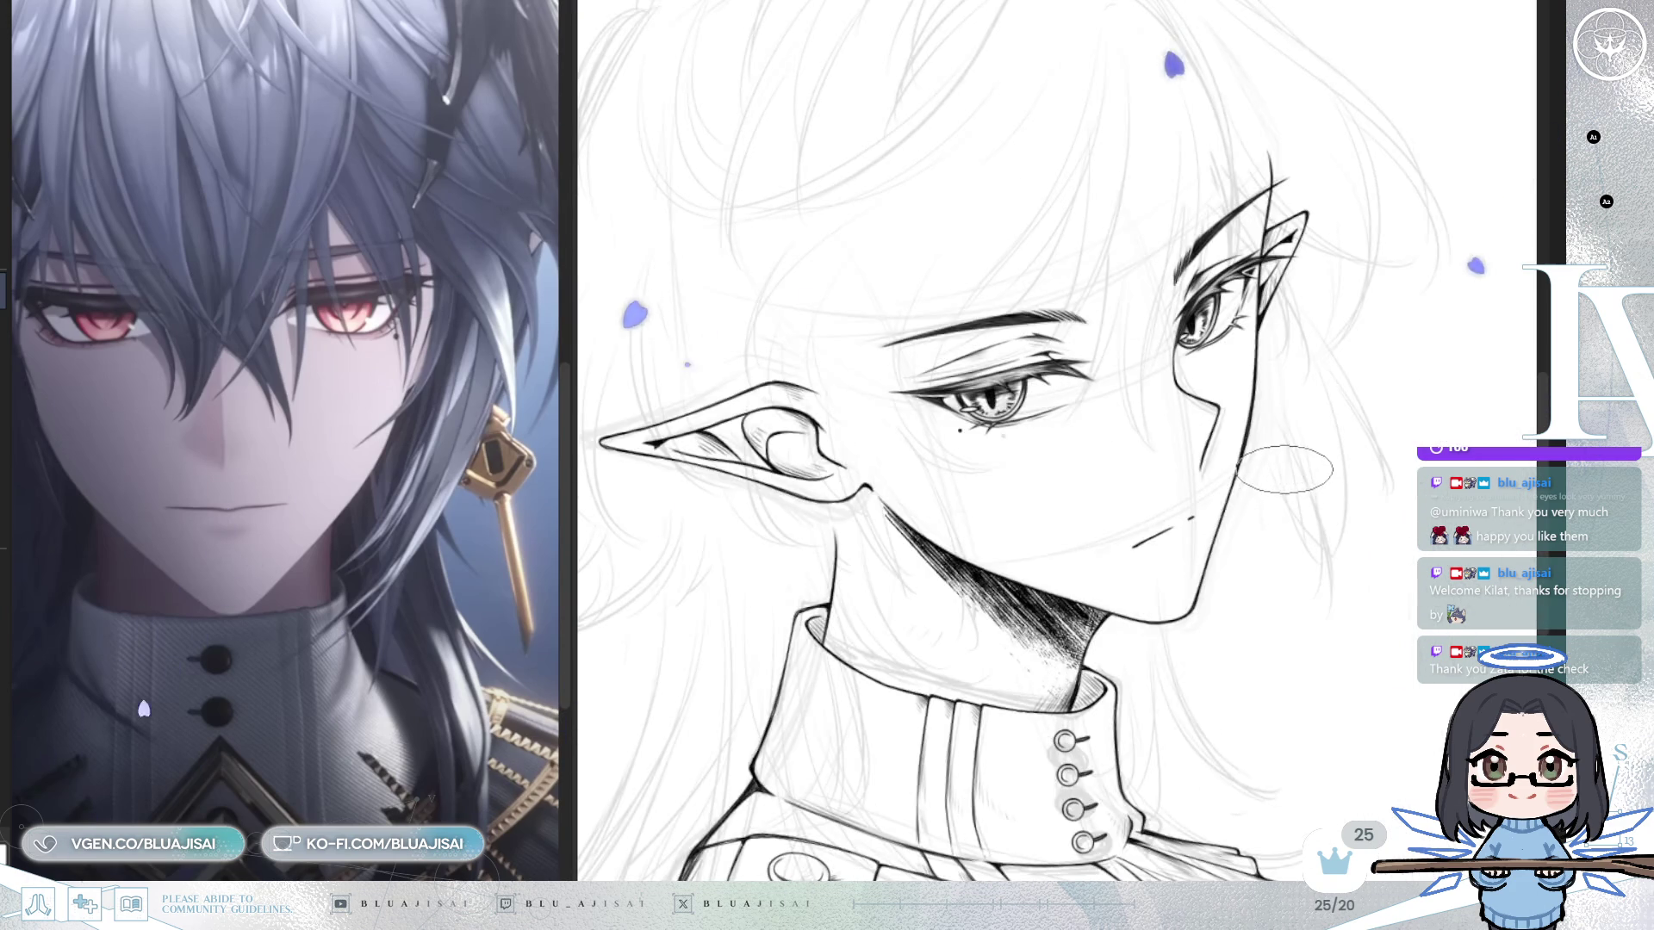
Zoom out and hide the inked lineart layer, leaving the grey sketch visible.
key("h")
scroll(1261, 569, "down", 2)
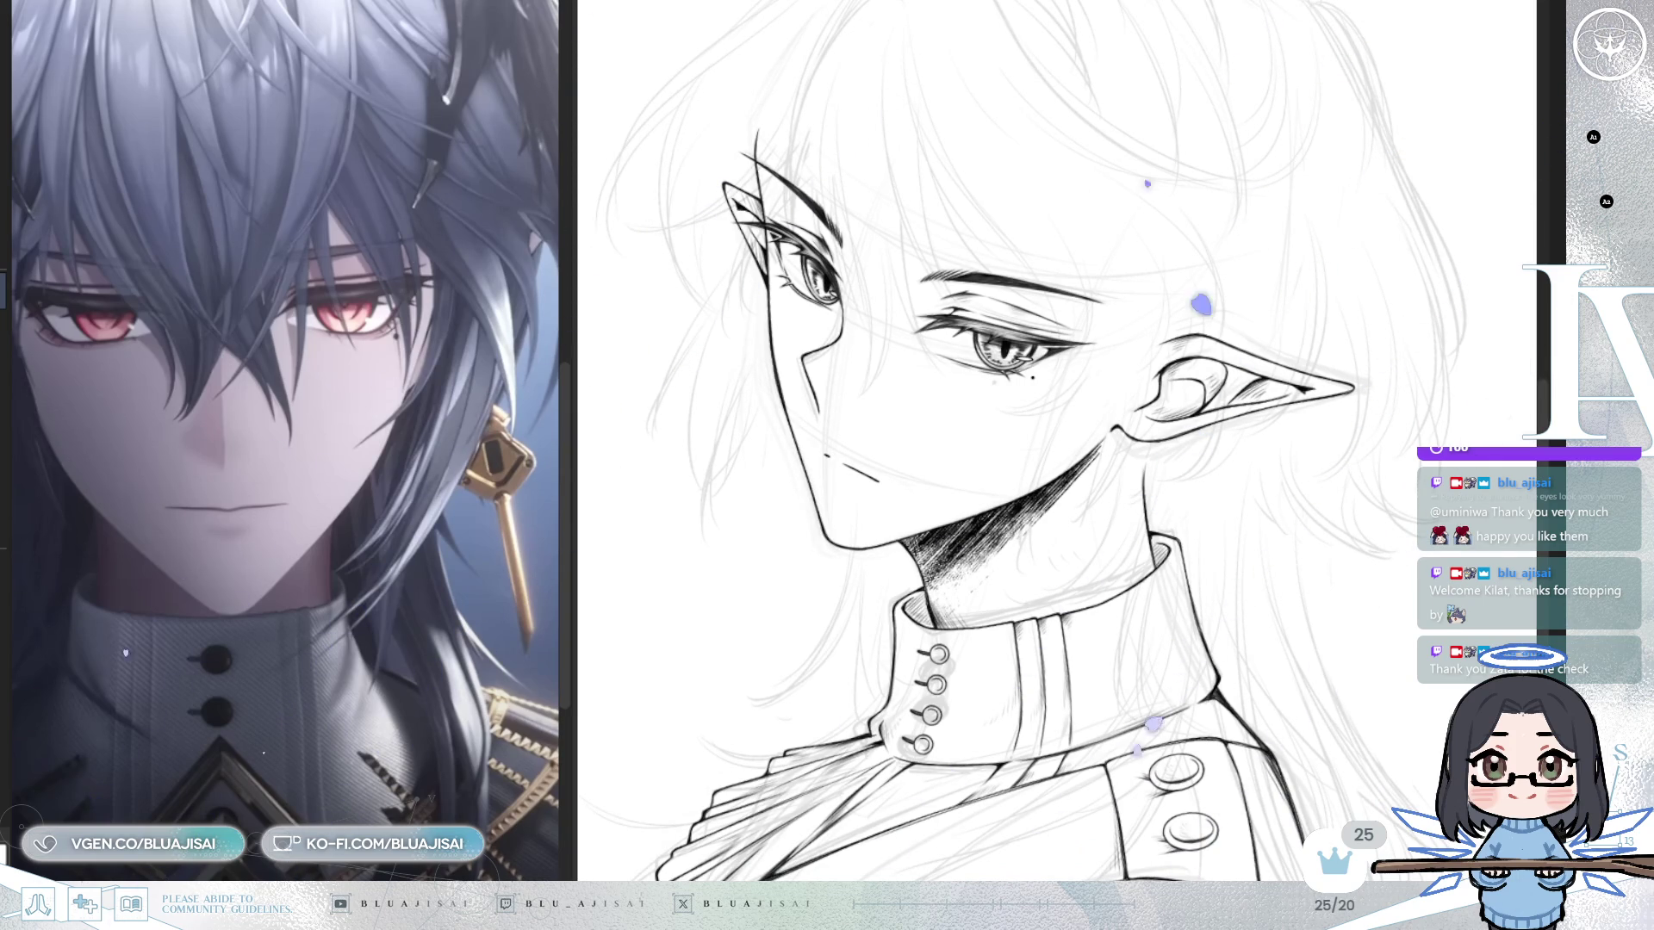
key("h")
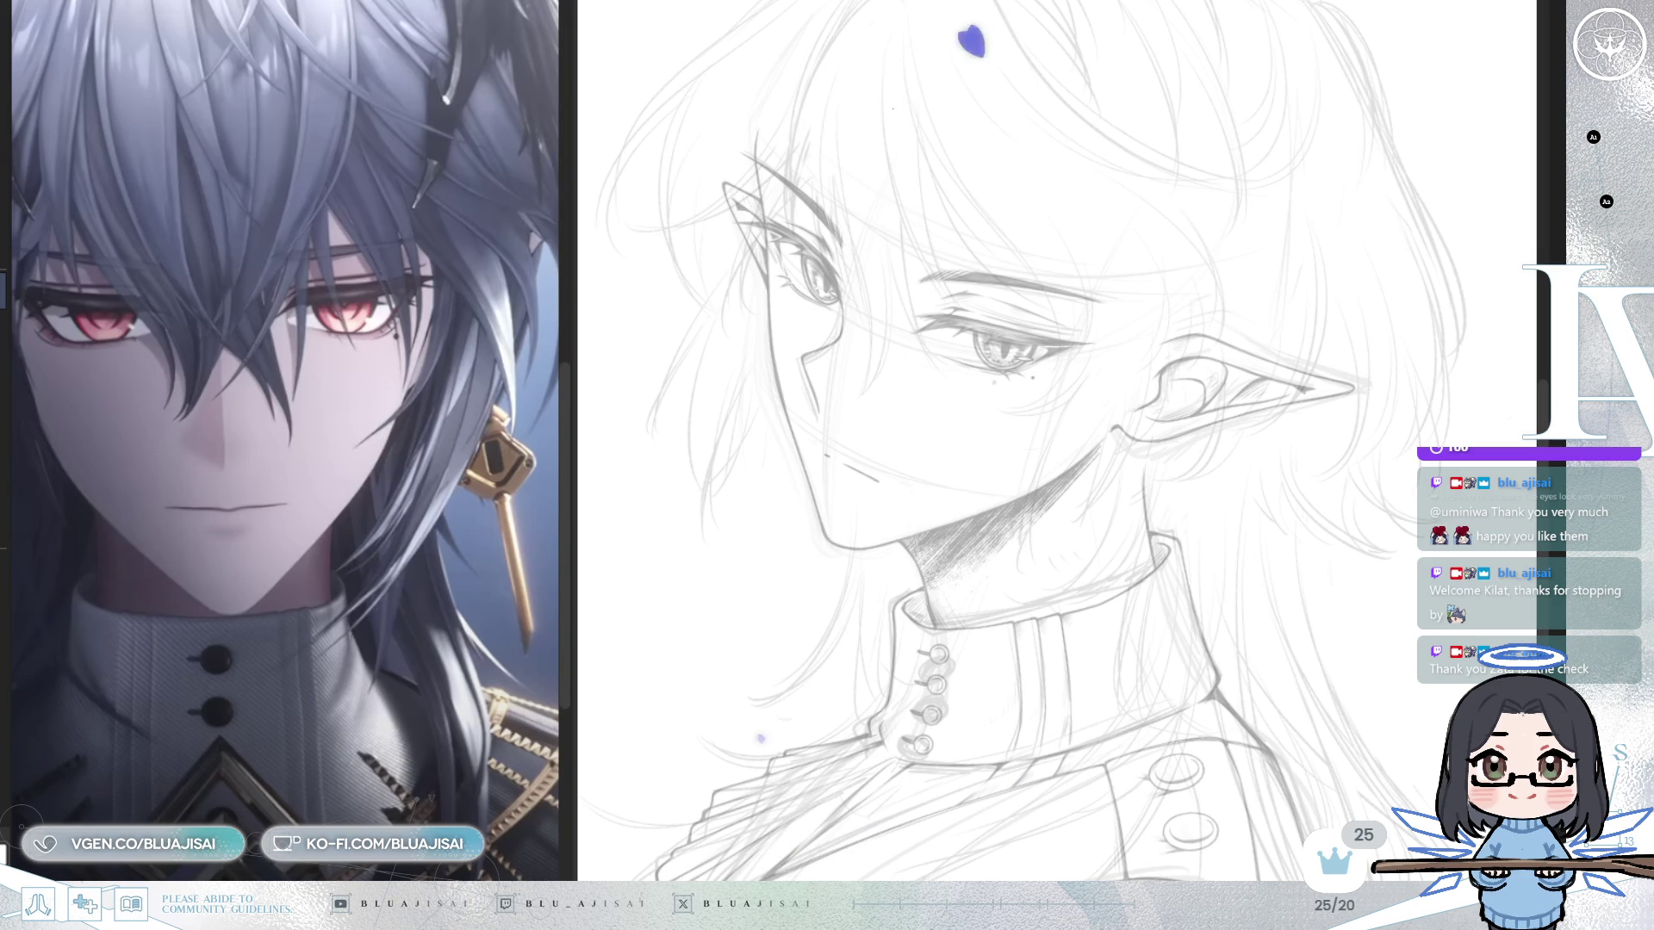
Reveal the red sketch, zoom in on the lower ear, and draw a red curve to start the earring hoop.
key("ctrl+z")
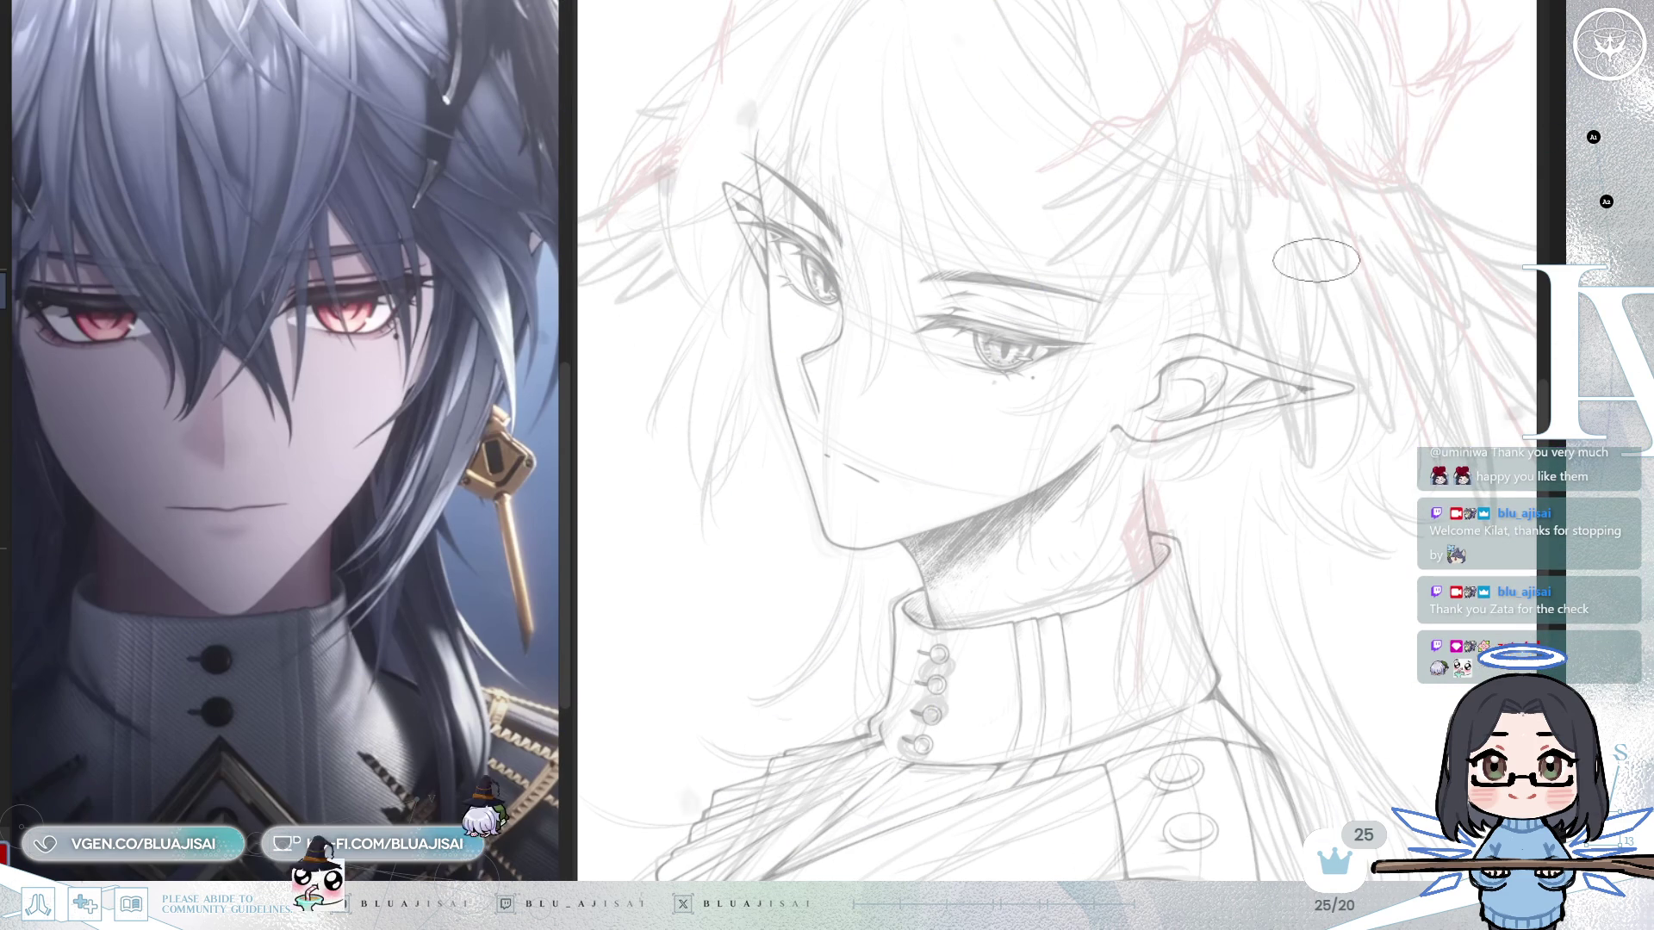
scroll(1232, 517, "up", 2)
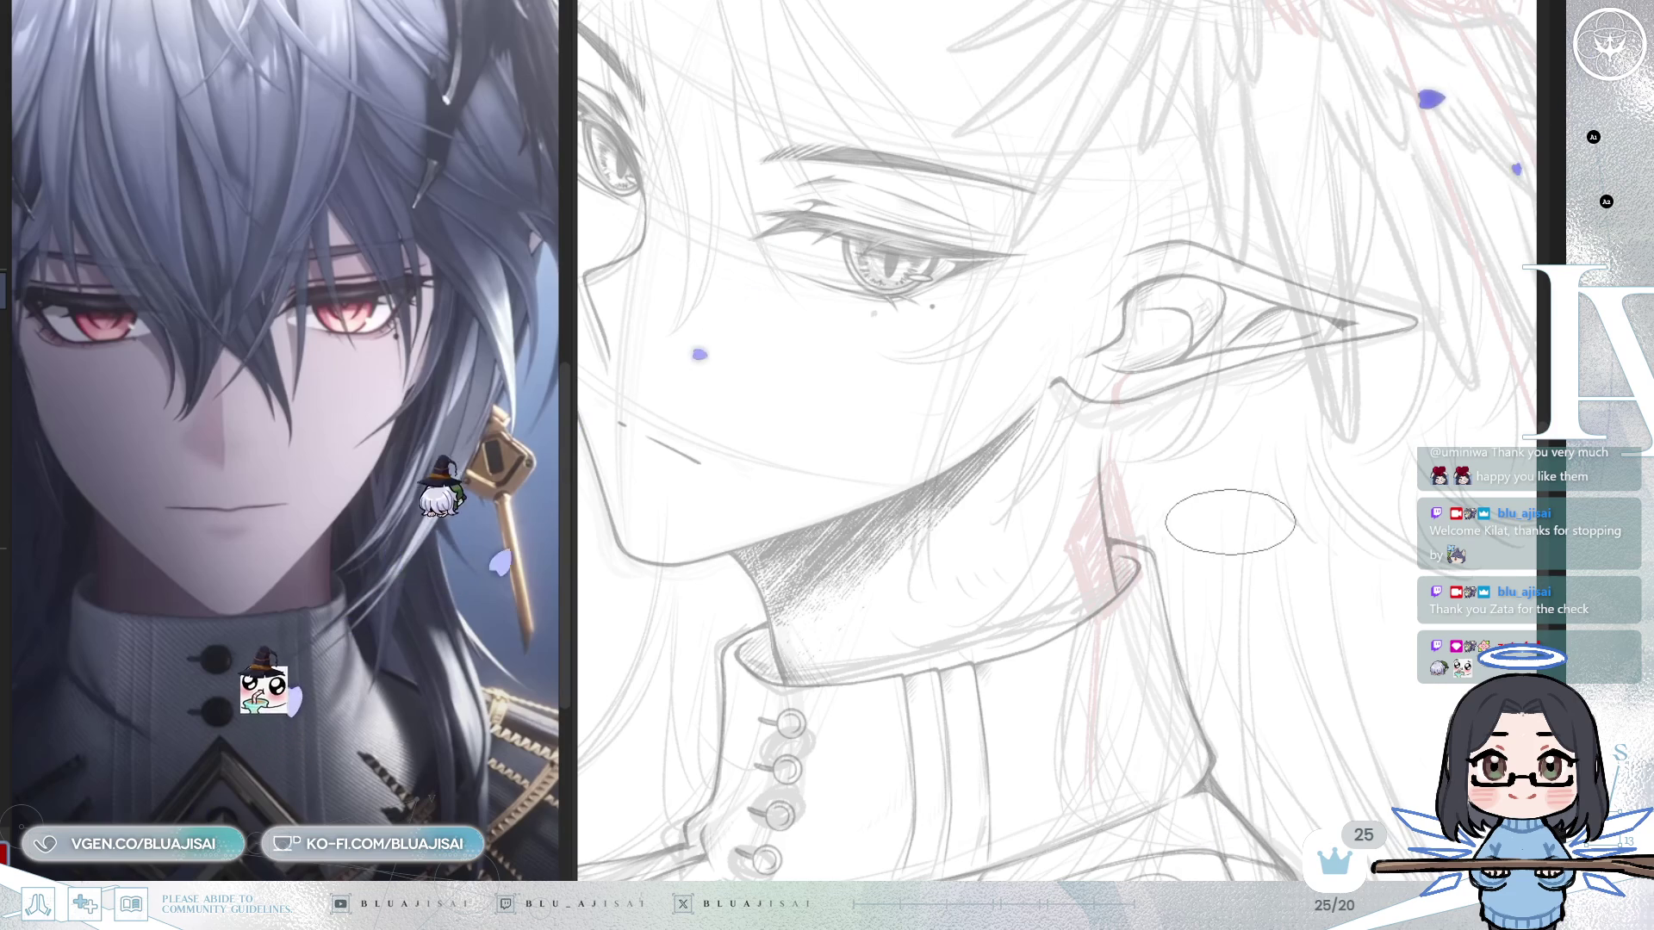
scroll(1232, 517, "up", 2)
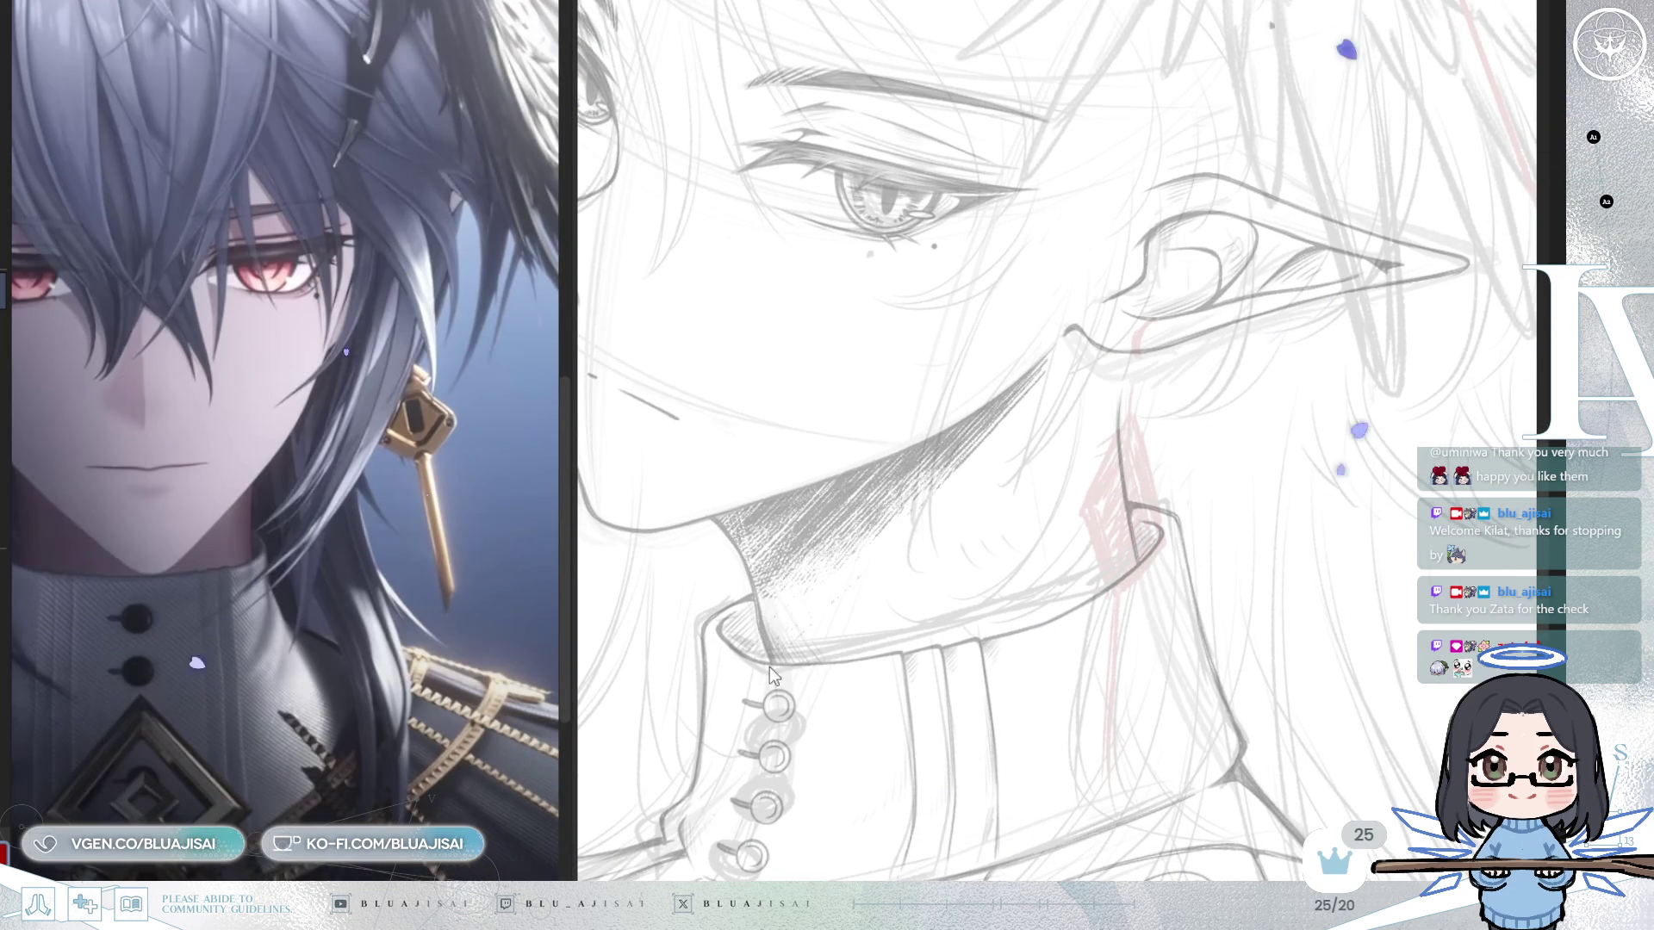
scroll(1173, 573, "up", 2)
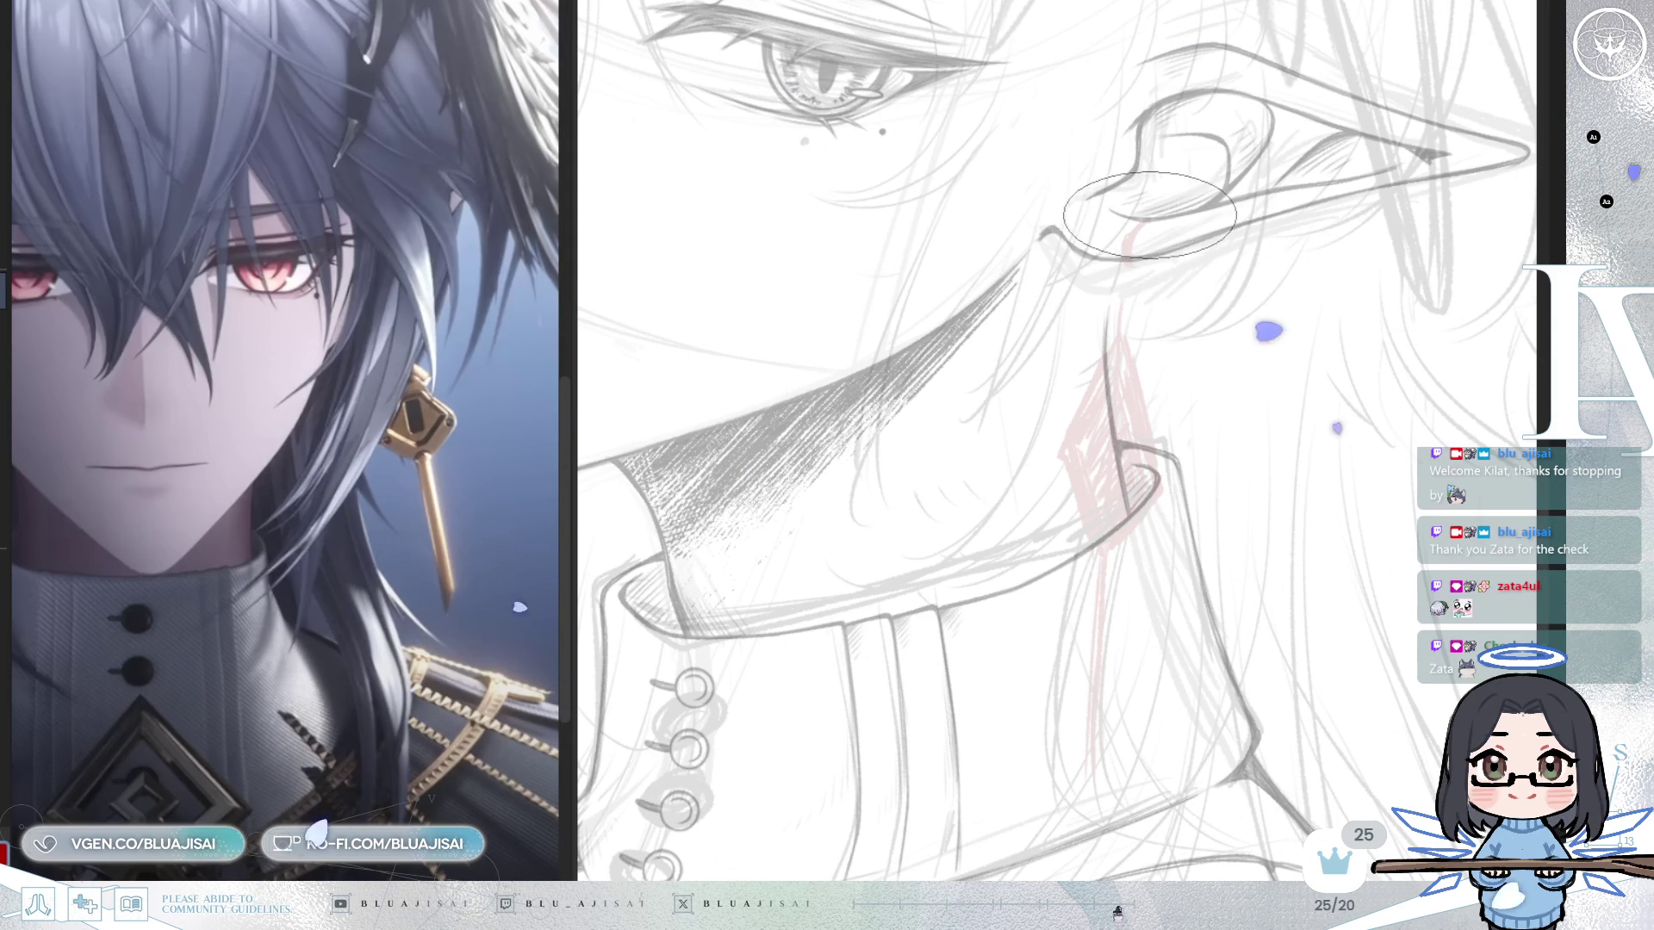
left_click_drag(1146, 217, 1130, 257)
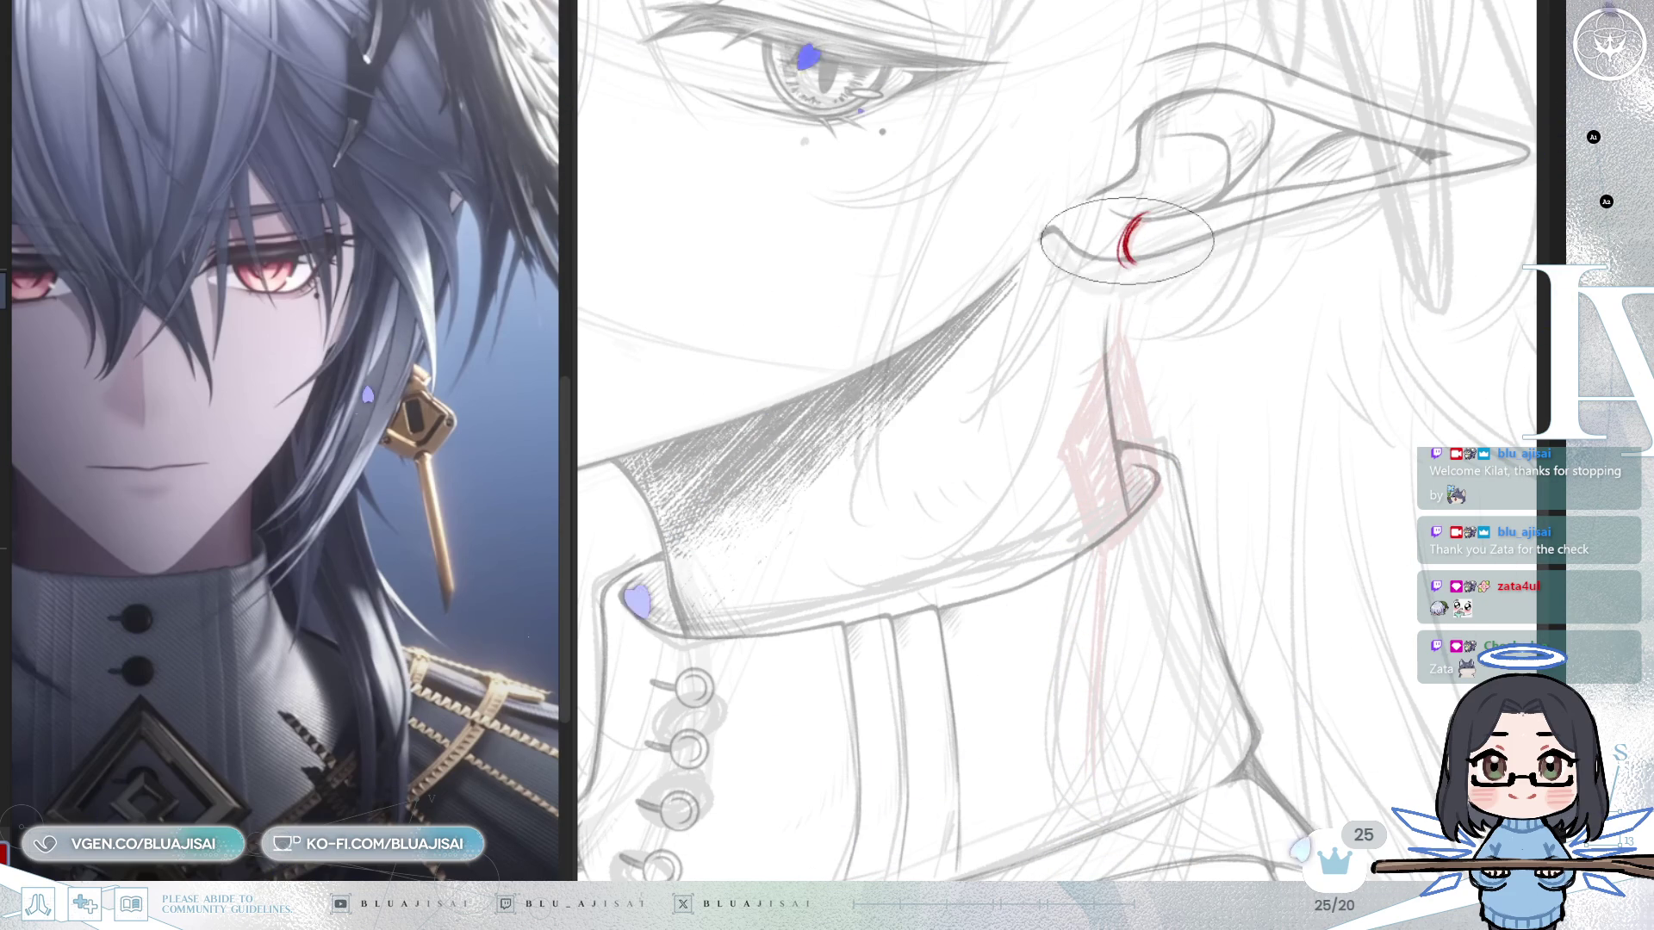
Thicken the red earring hoop, mirror the view, and lasso-select the red earring hook.
left_click_drag(1141, 217, 1124, 259)
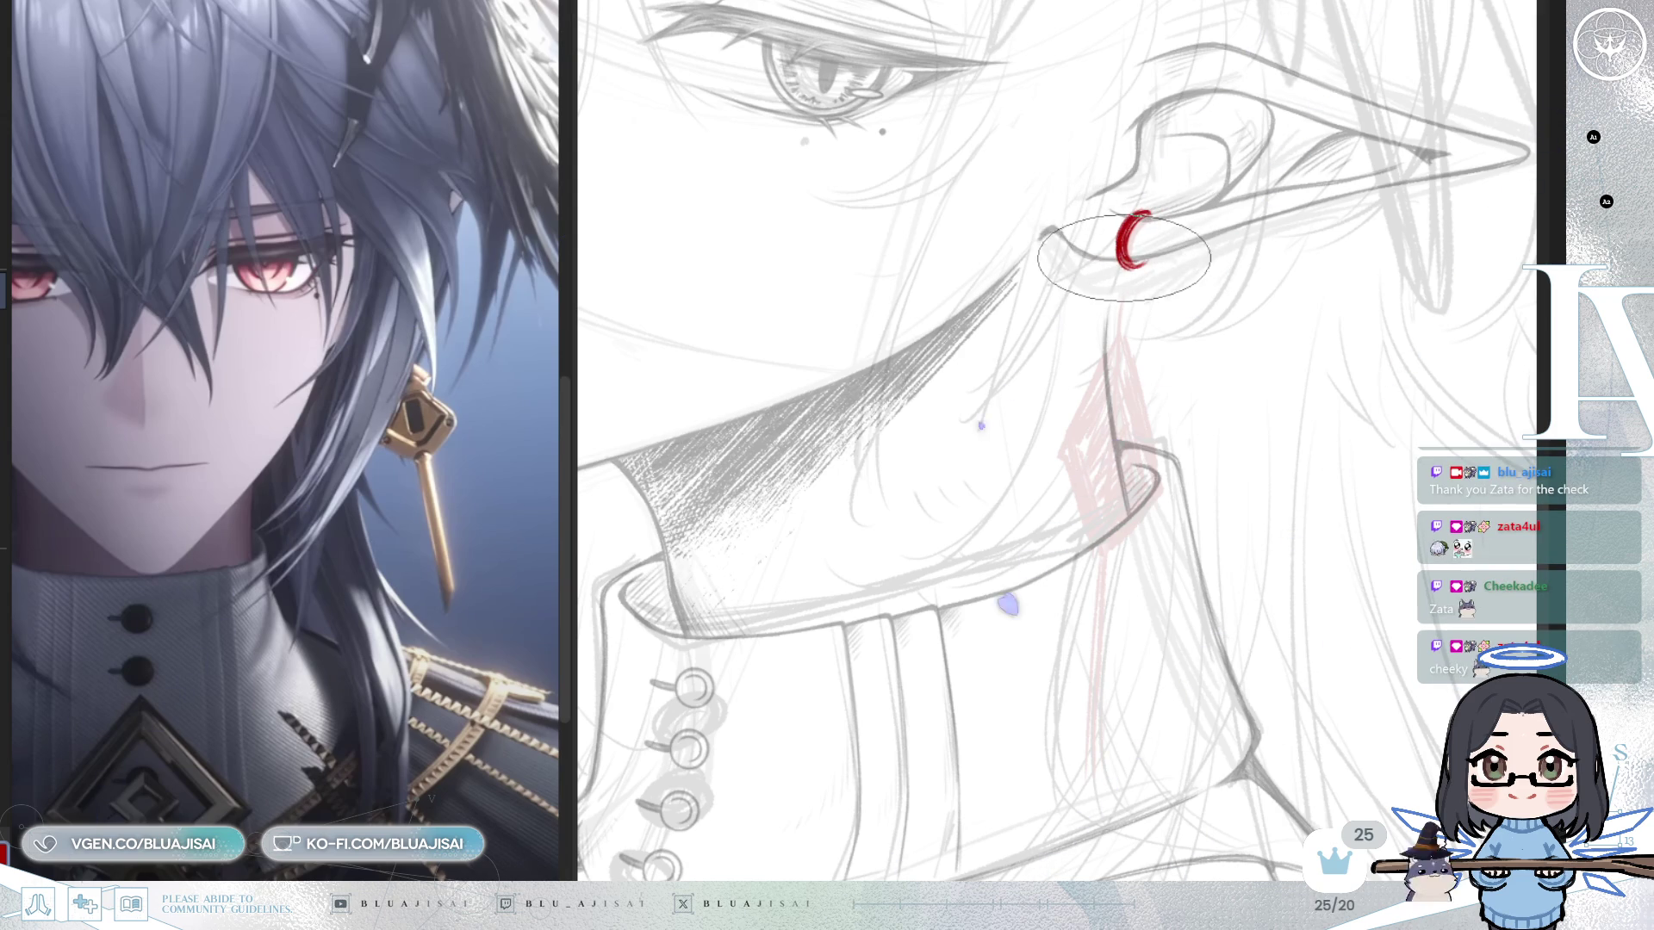
key("m")
key("m")
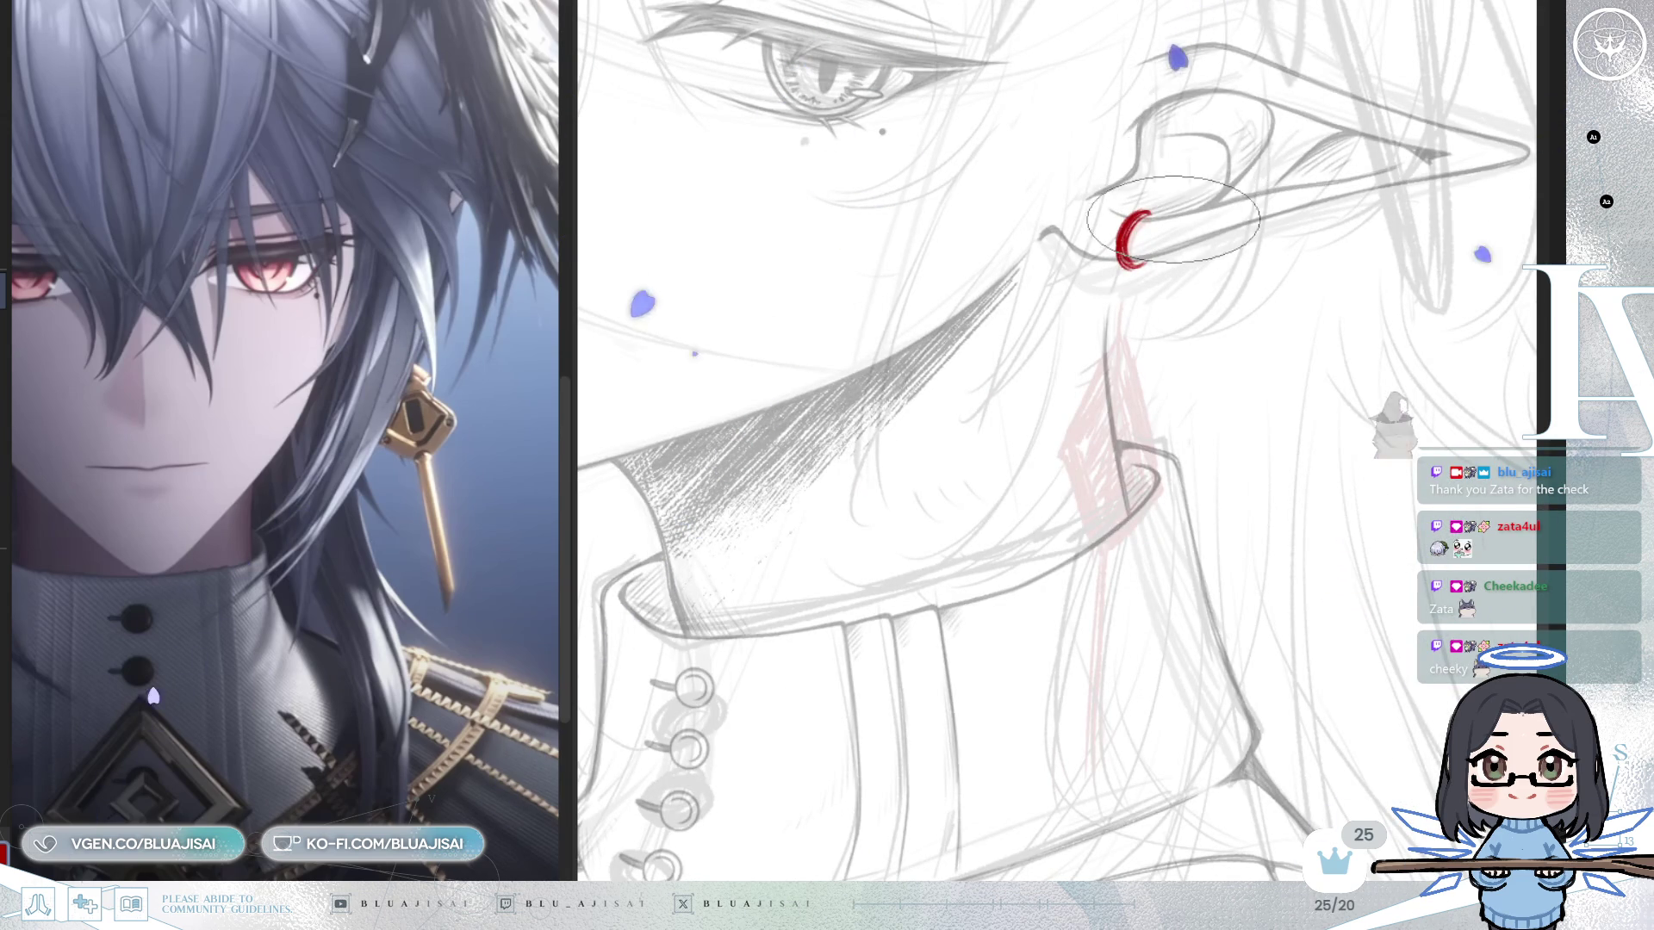
left_click_drag(1163, 179, 1194, 192)
left_click_drag(1171, 258, 1163, 280)
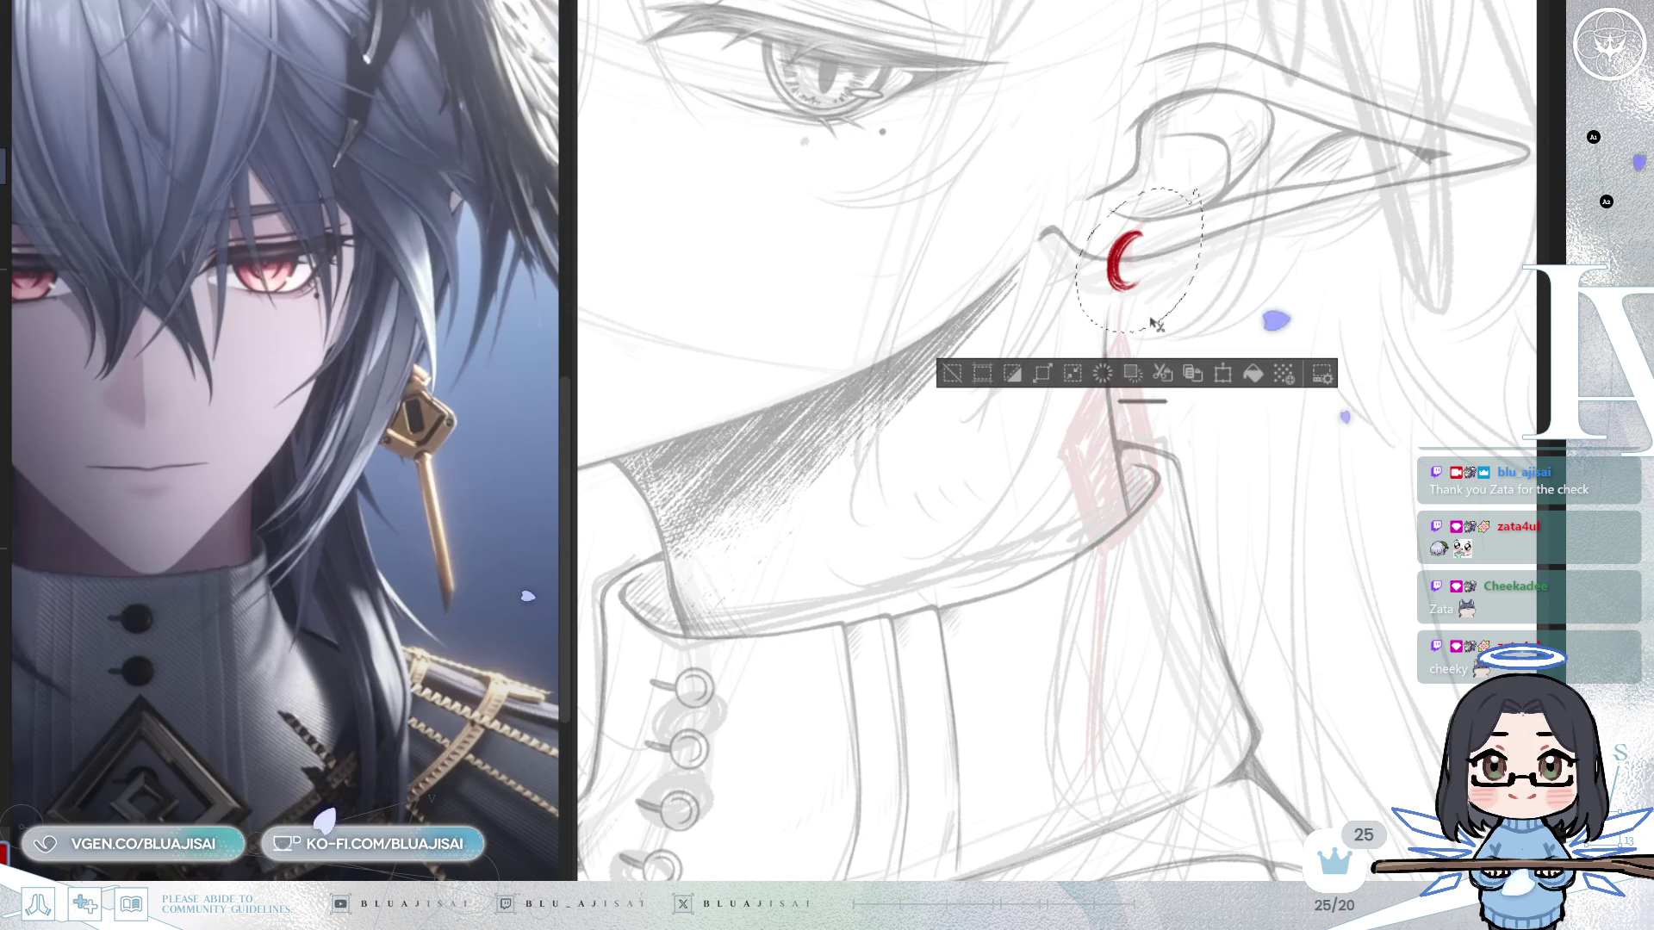
Free-transform the earring hook with a slight rightward skew, commit, and deselect.
key("ctrl+t")
left_click_drag(1137, 337, 1153, 337)
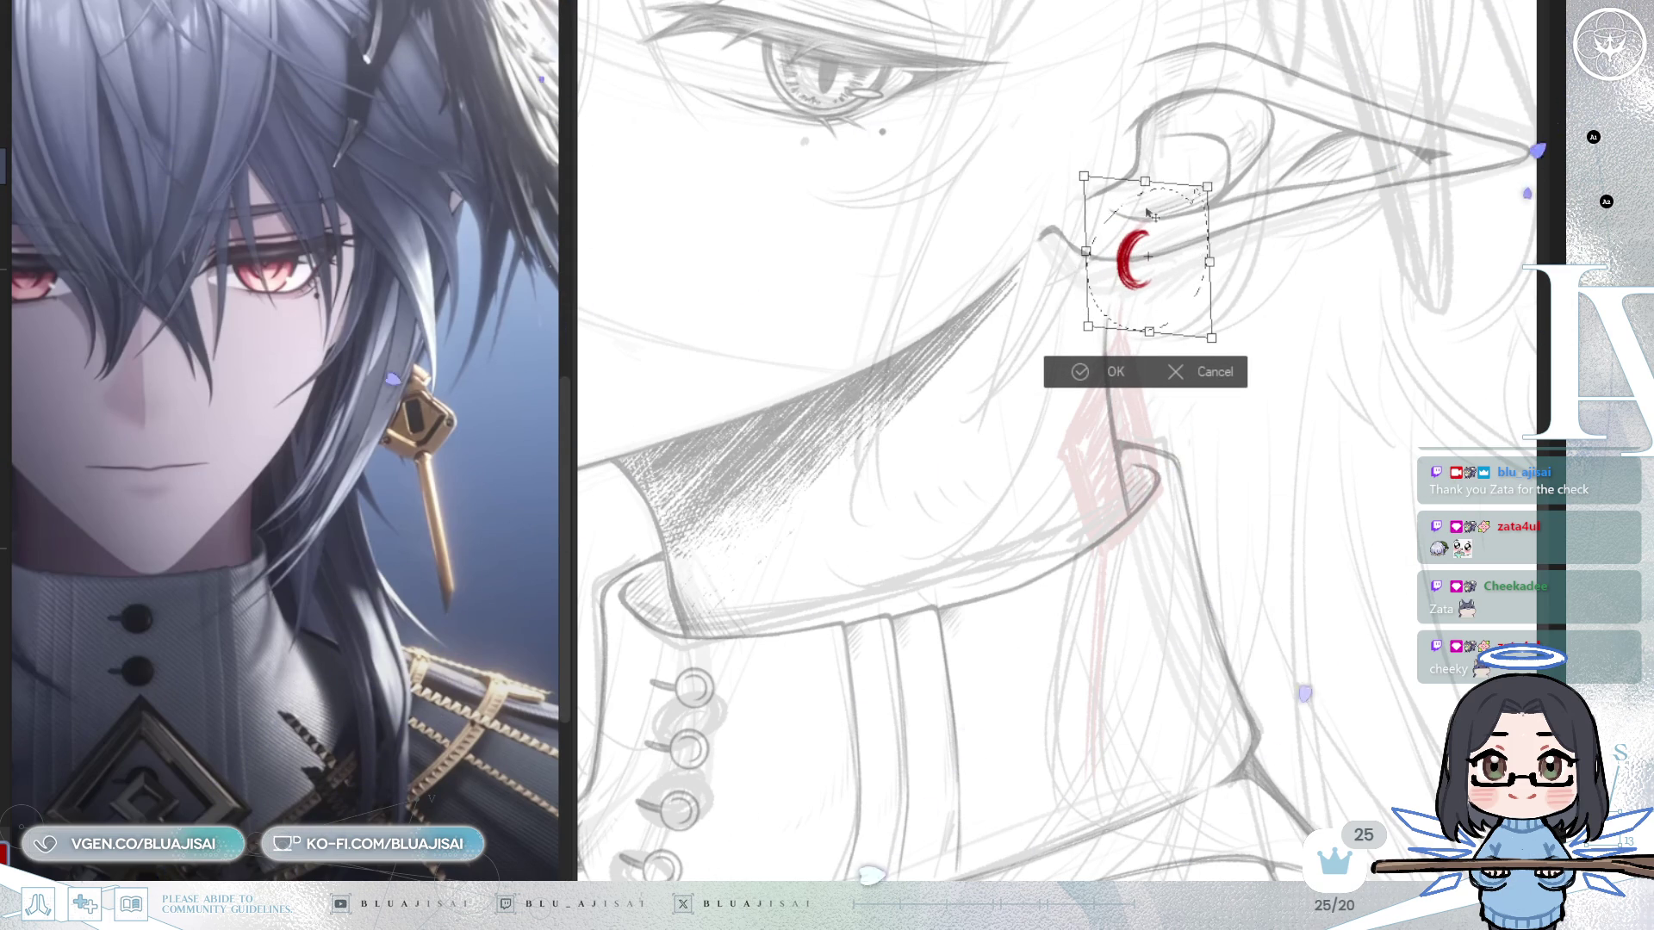
left_click(1061, 375)
key("ctrl+d")
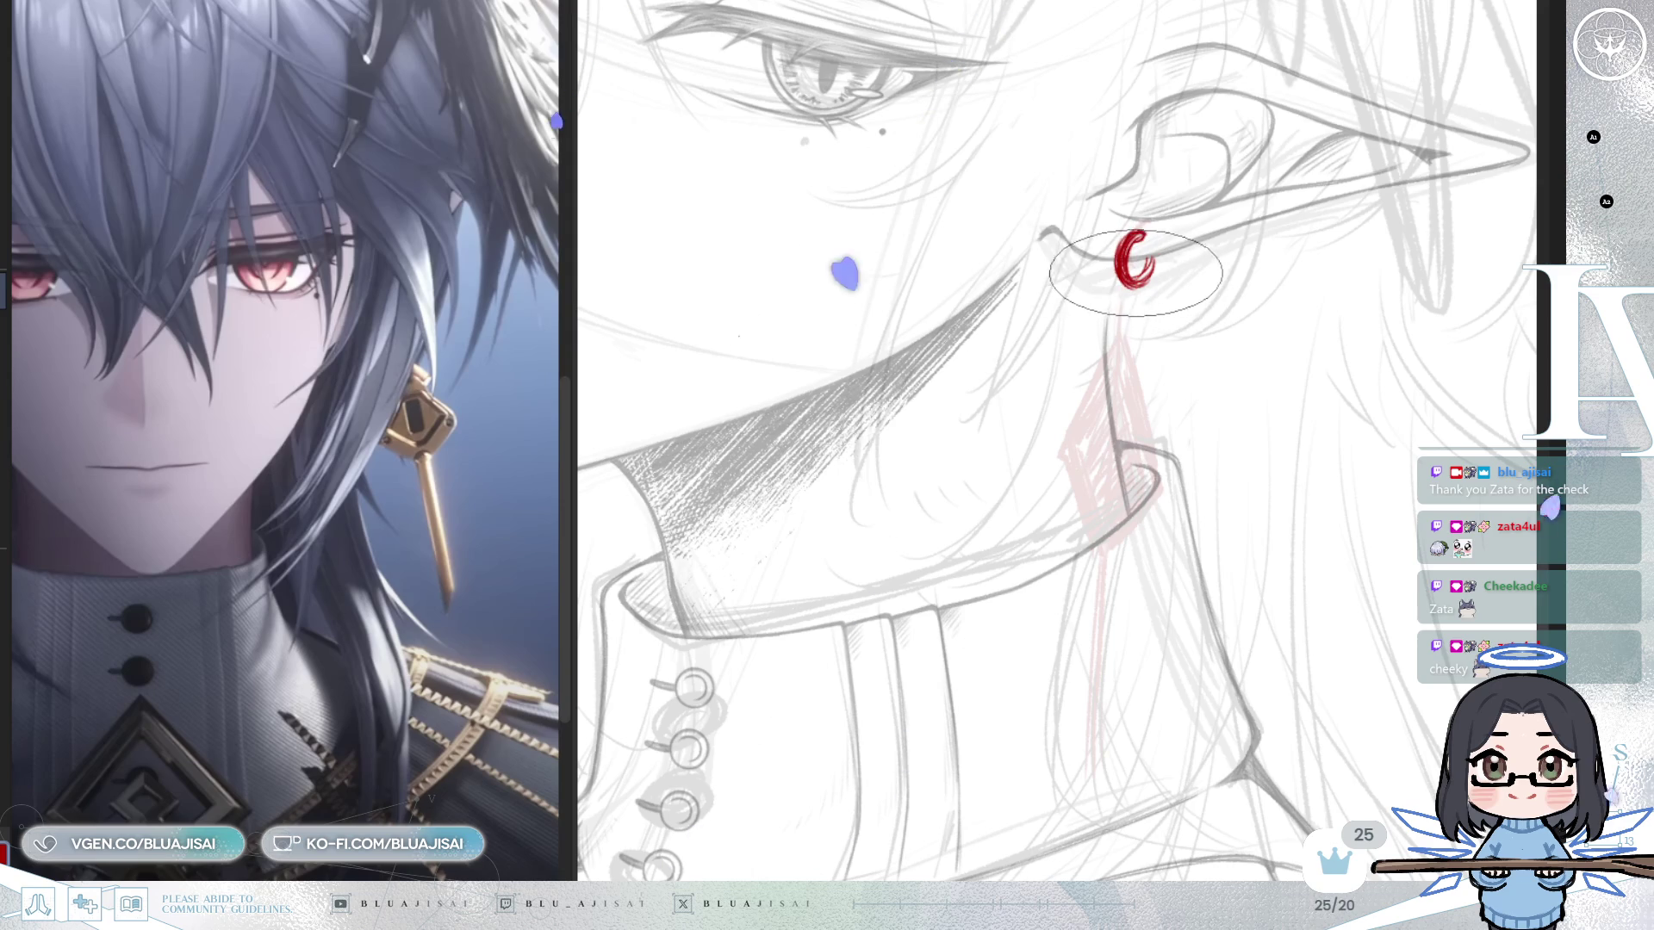
Lay a long straight red pendant line down from the hoop, rotating the canvas to check it.
left_click_drag(1130, 283, 1125, 341)
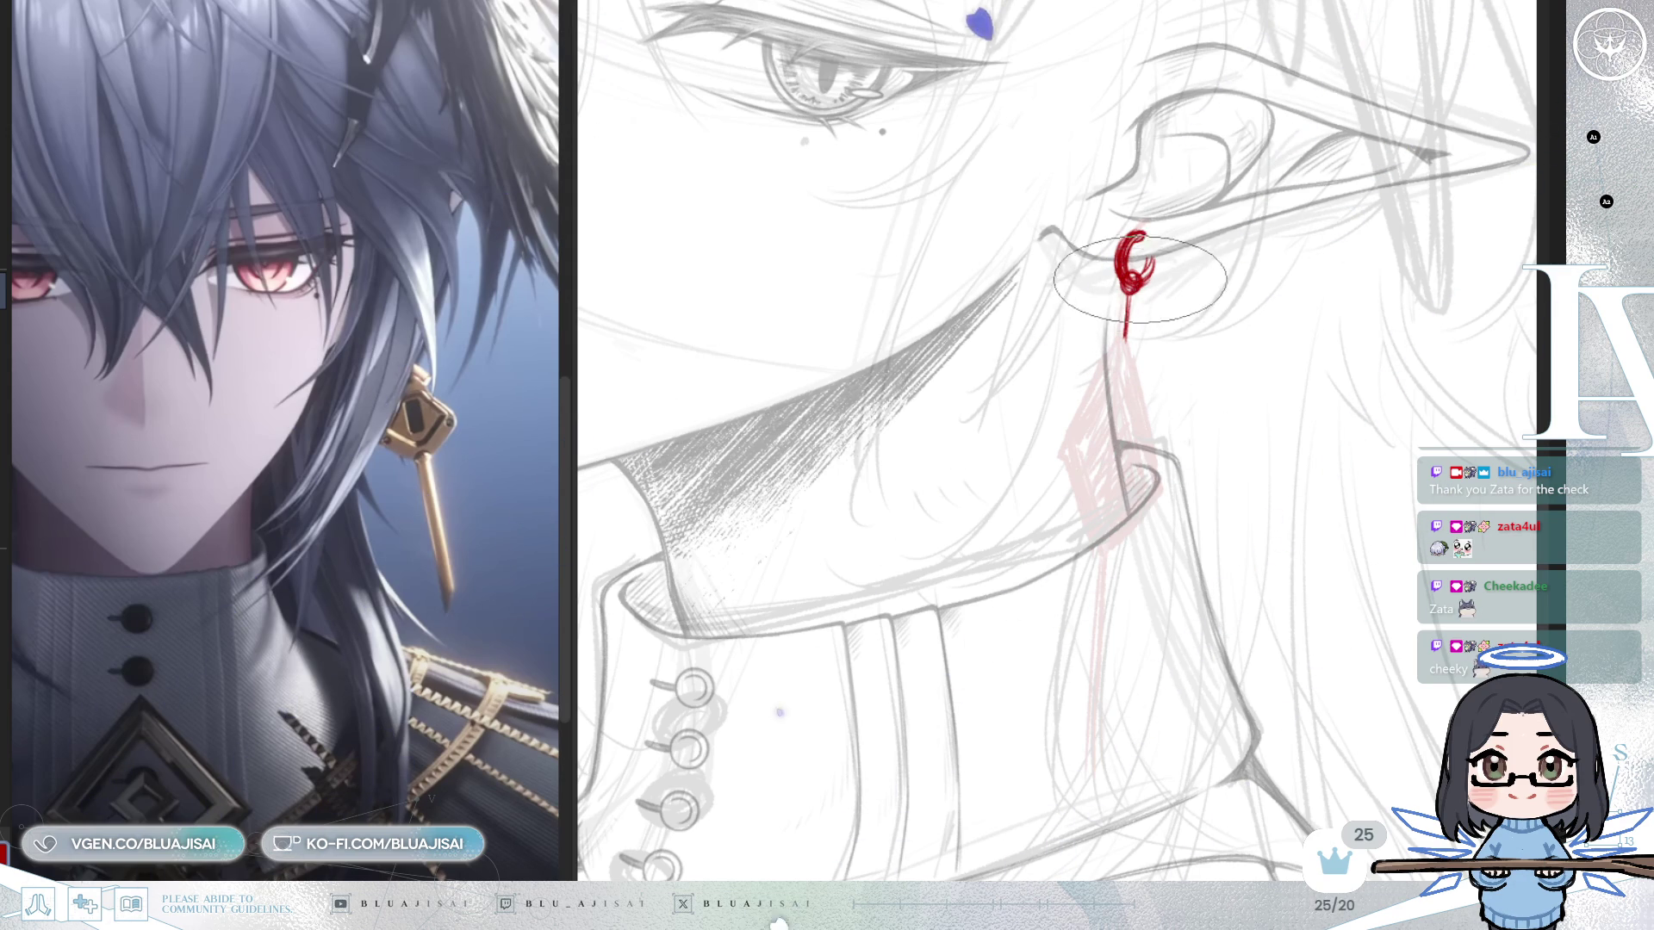
left_click_drag(1142, 312, 1139, 306)
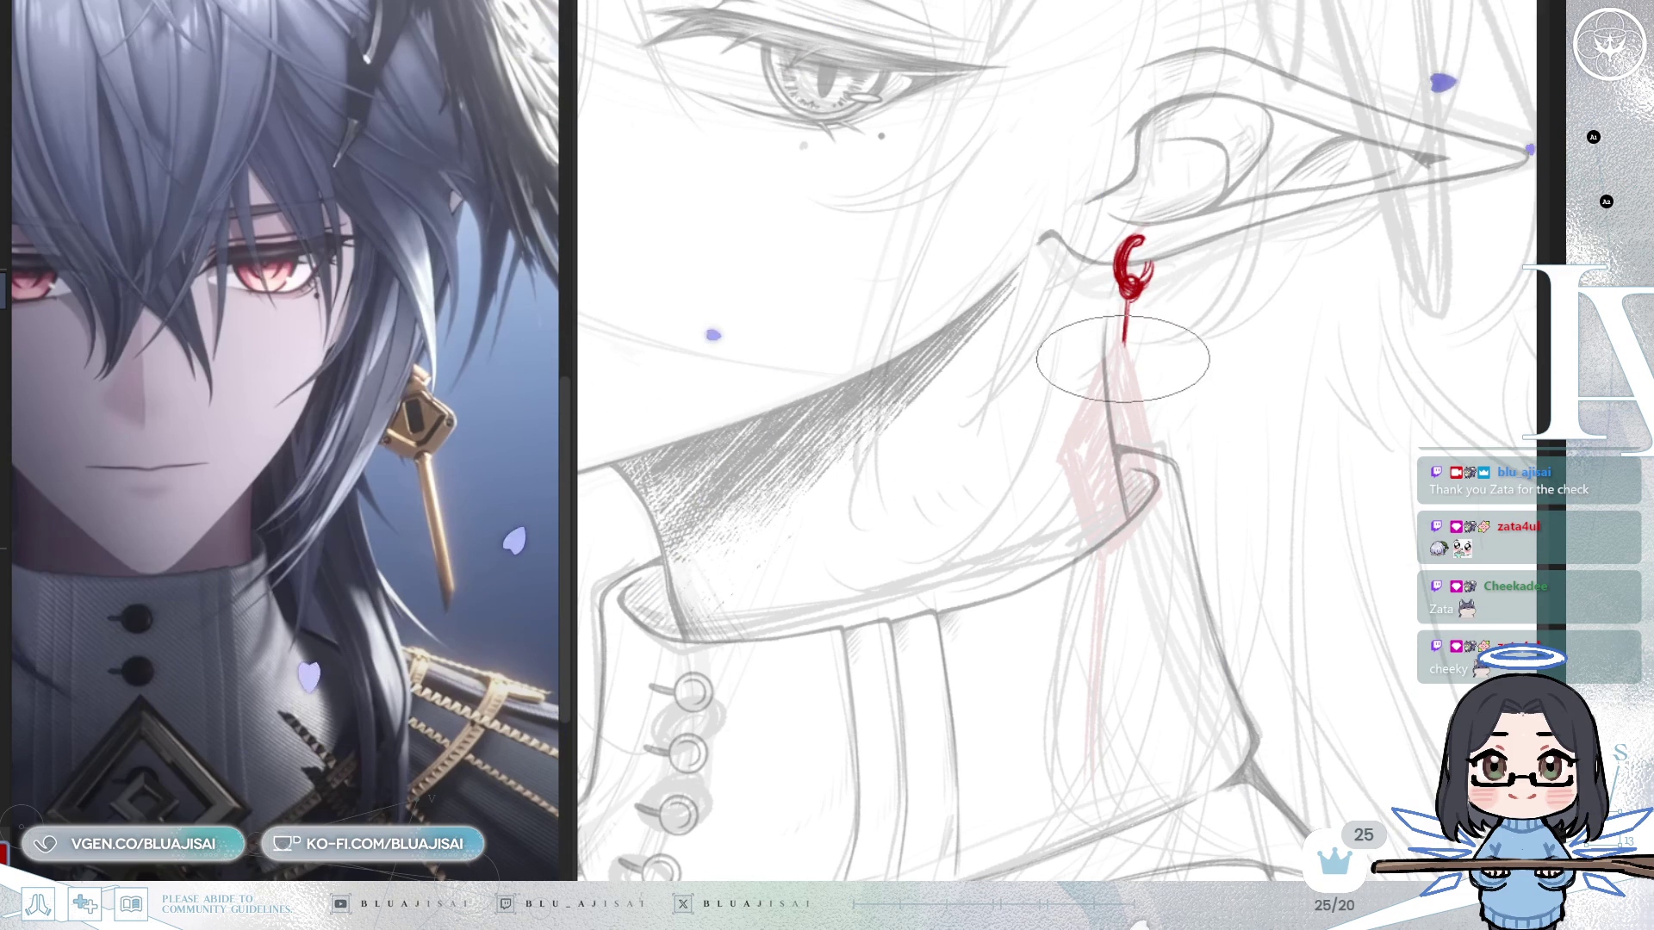
left_click_drag(1120, 319, 1219, 324)
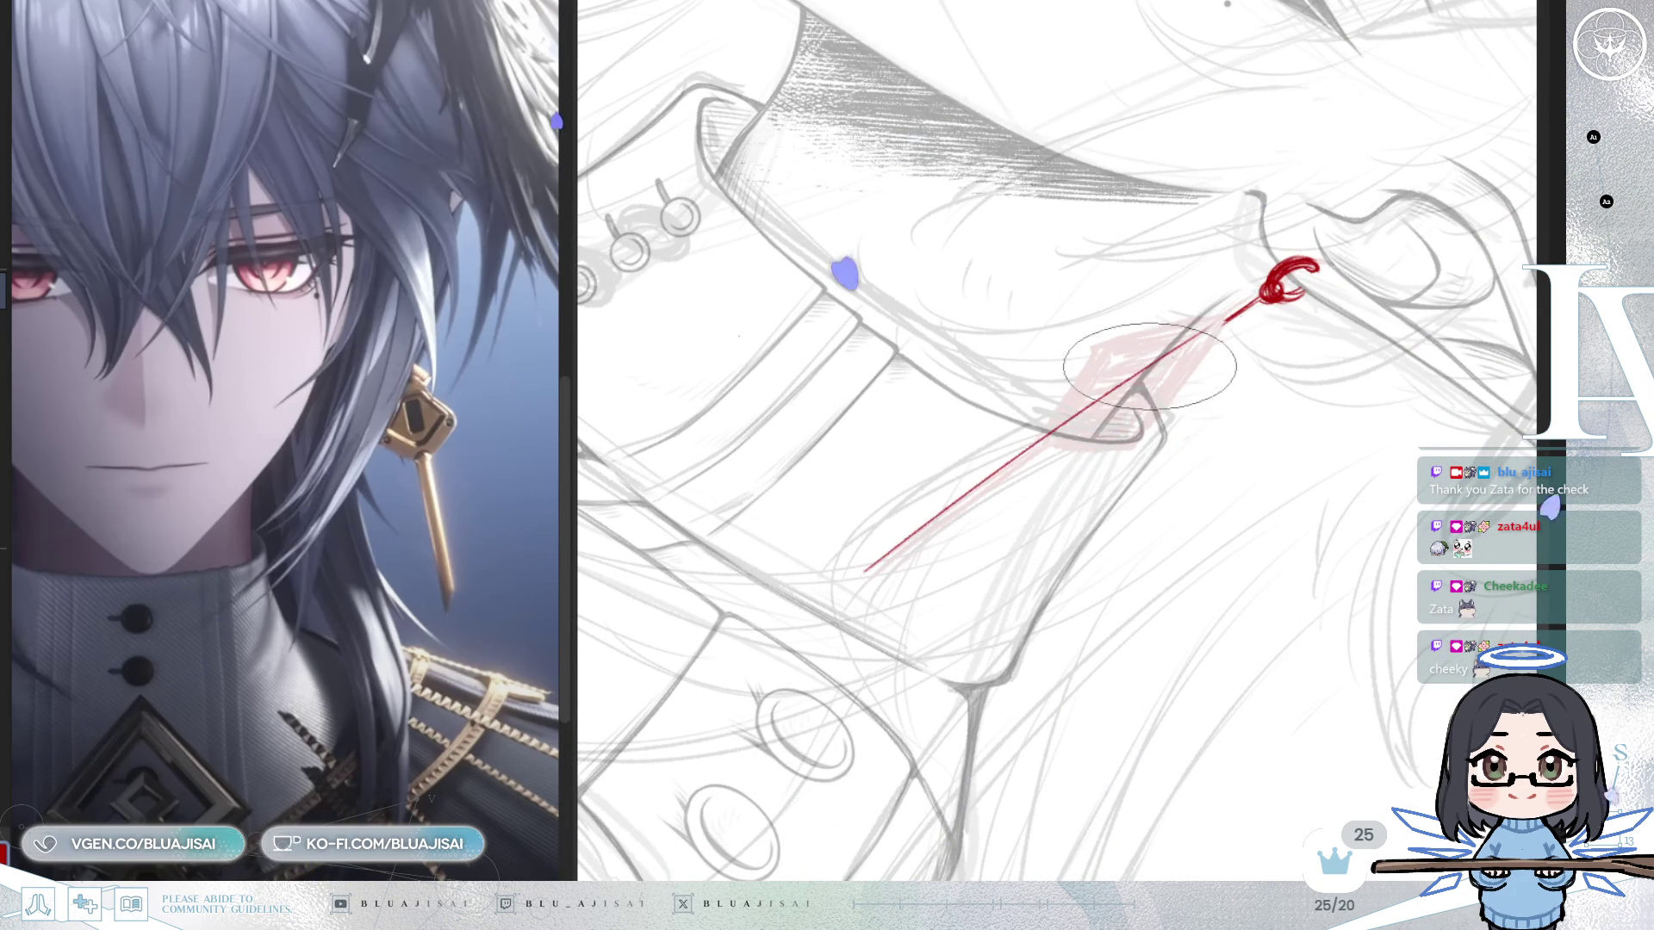
left_click_drag(1008, 470, 1223, 323)
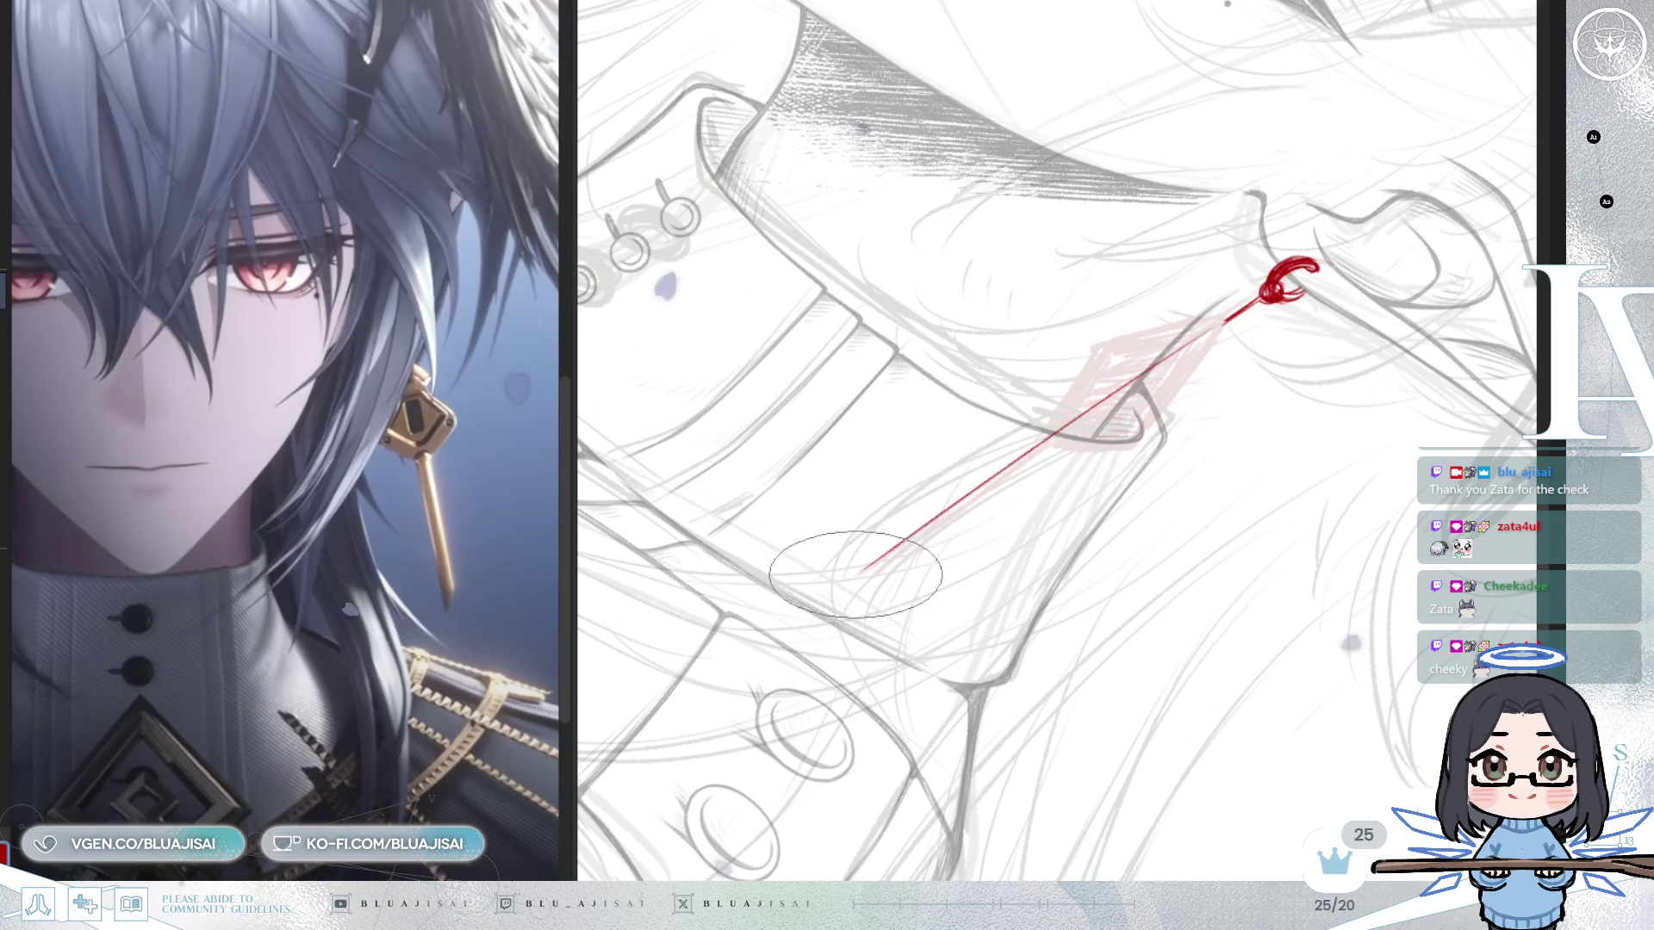
left_click(861, 564, "shift")
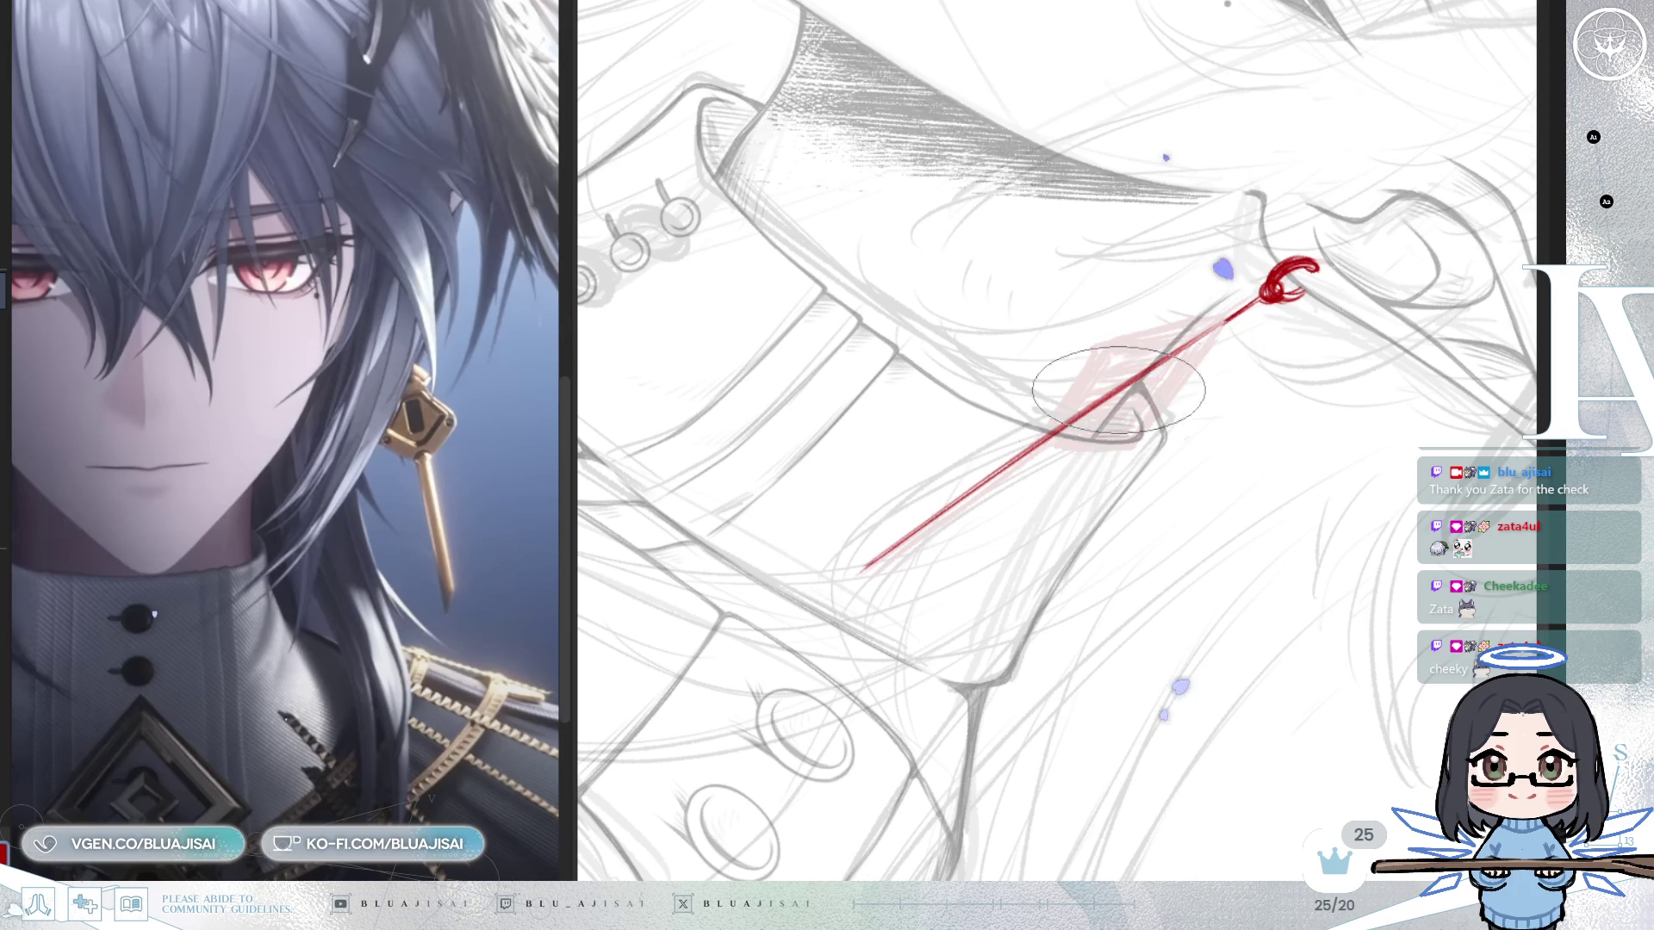
mouse_move(913, 743)
left_mouse_down()
mouse_move(897, 12)
mouse_move(904, 100)
mouse_move(856, 251)
left_mouse_up()
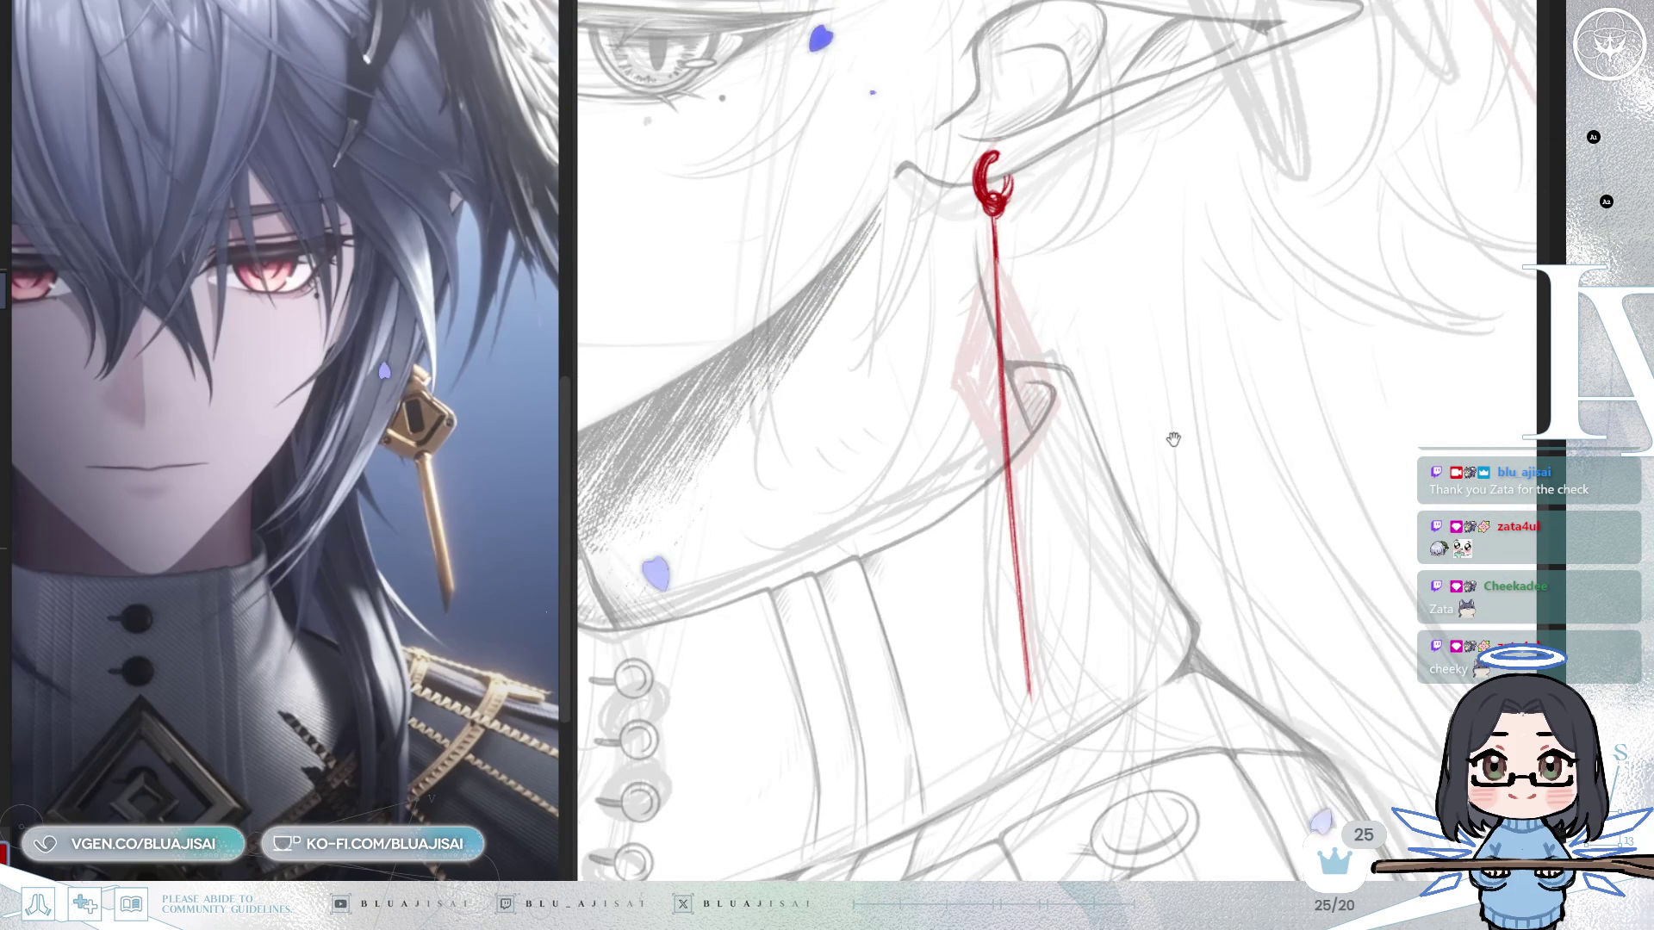
Draw several parallel vertical red strokes beside the pendant line to thicken it into a double-lined bar.
scroll(1211, 412, "down", 5)
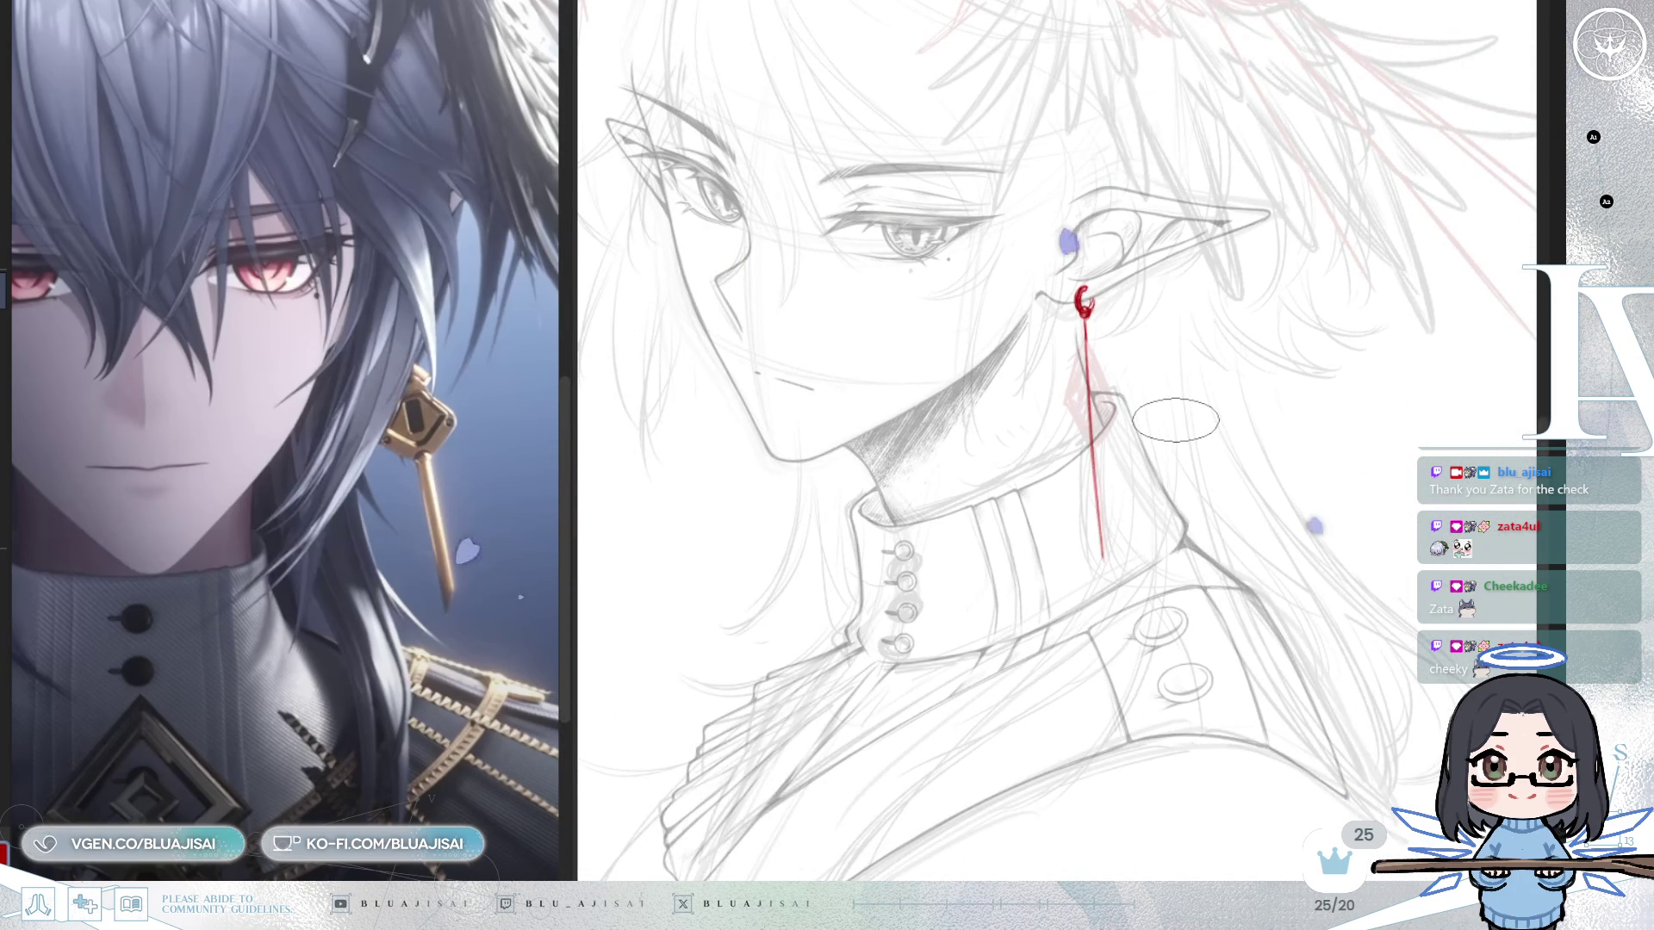
key("m")
scroll(1176, 421, "up", 2)
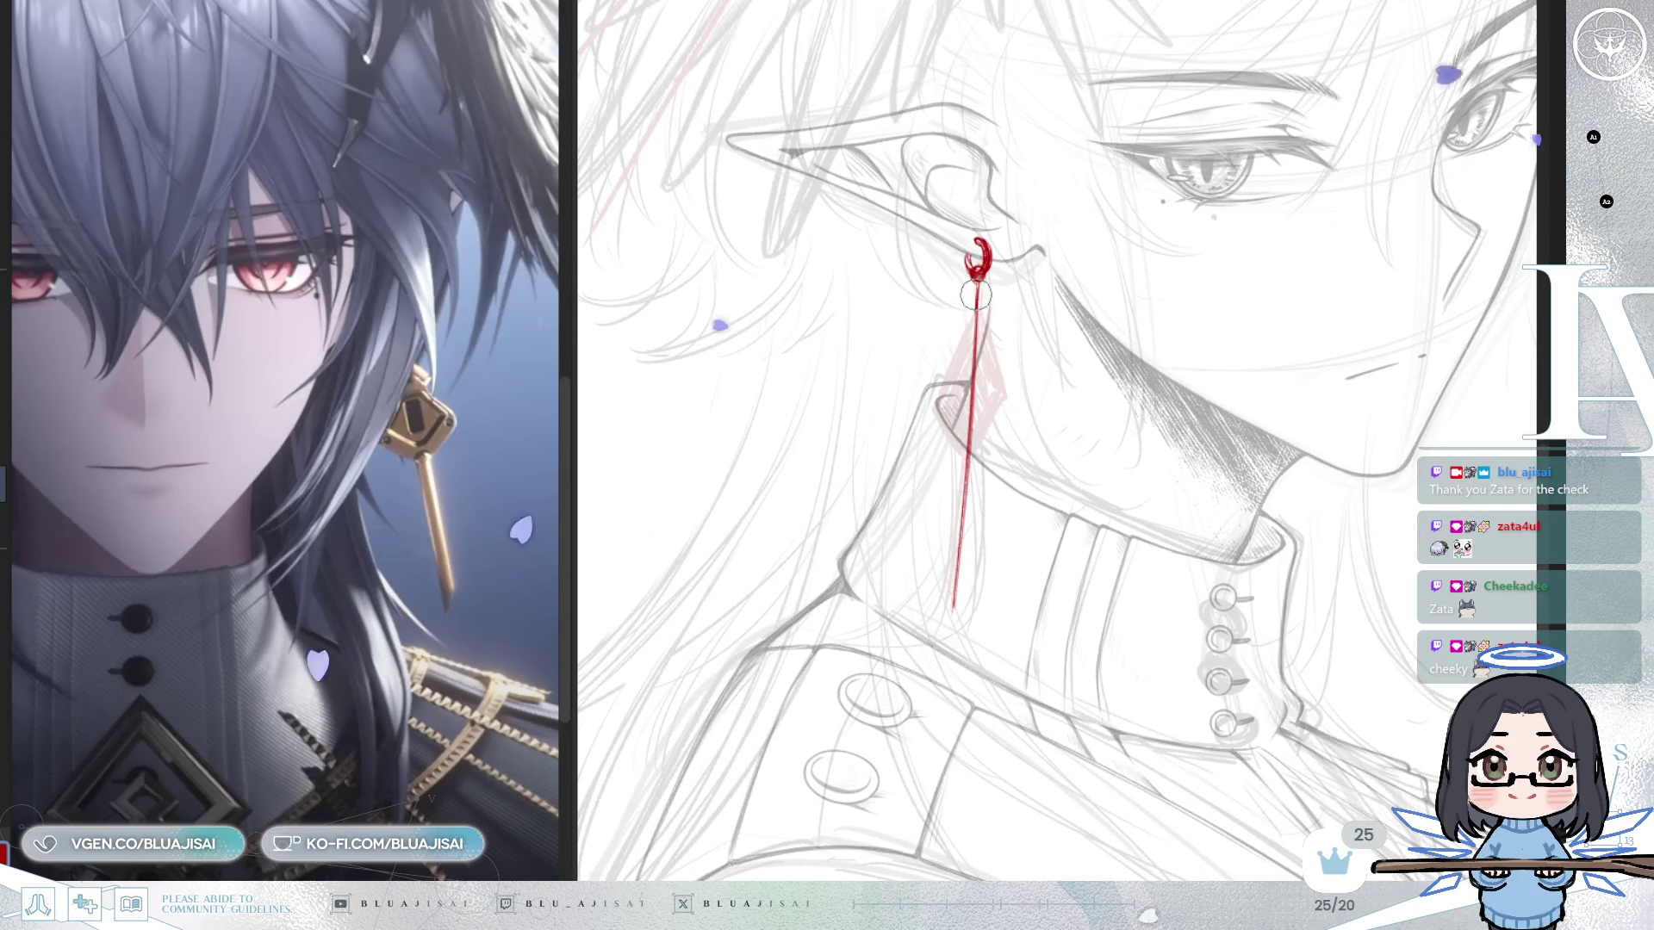
key("r")
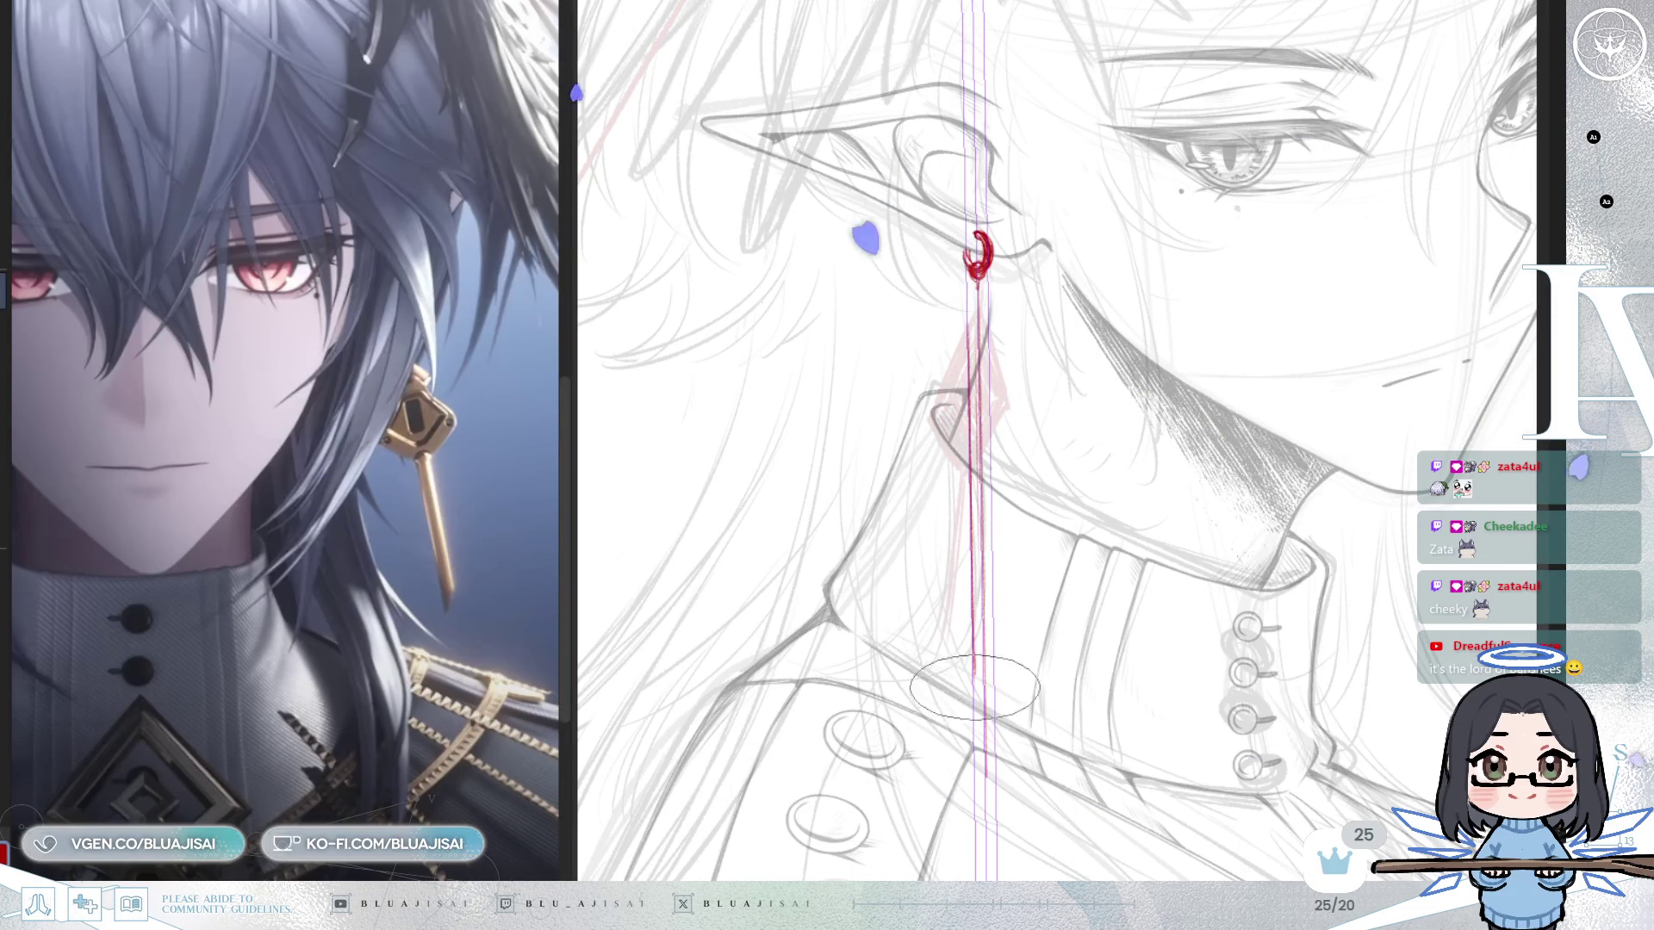
left_click_drag(988, 371, 989, 603)
left_click_drag(989, 456, 989, 664)
left_click_drag(989, 517, 989, 732)
left_click_drag(974, 365, 973, 681)
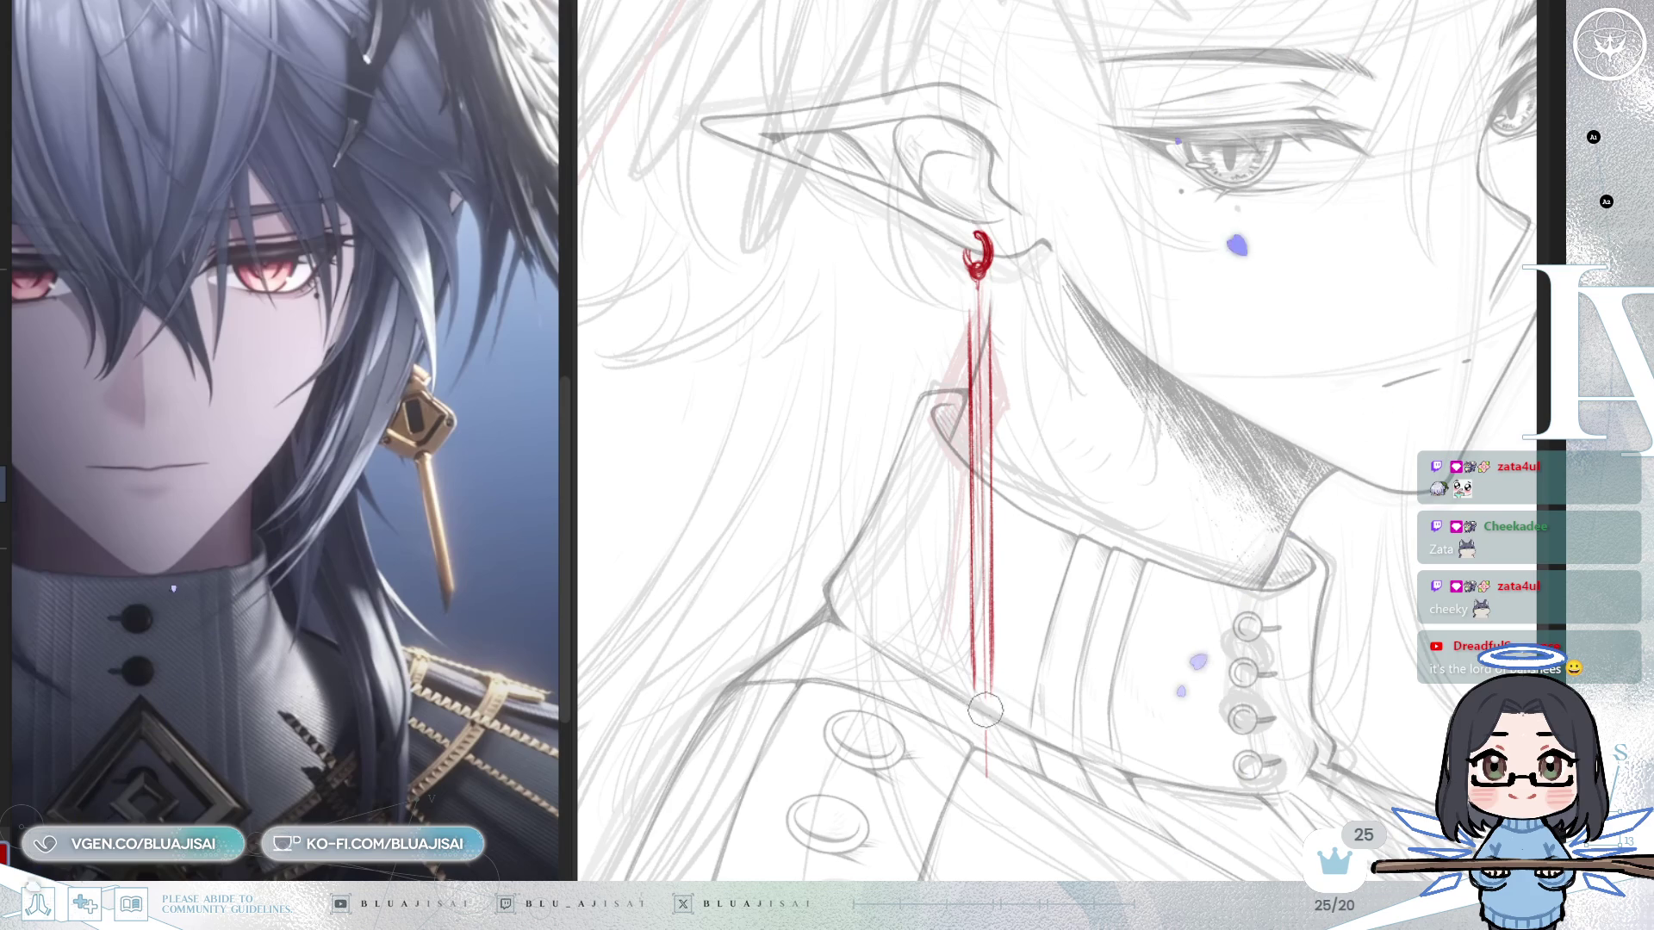
key("h")
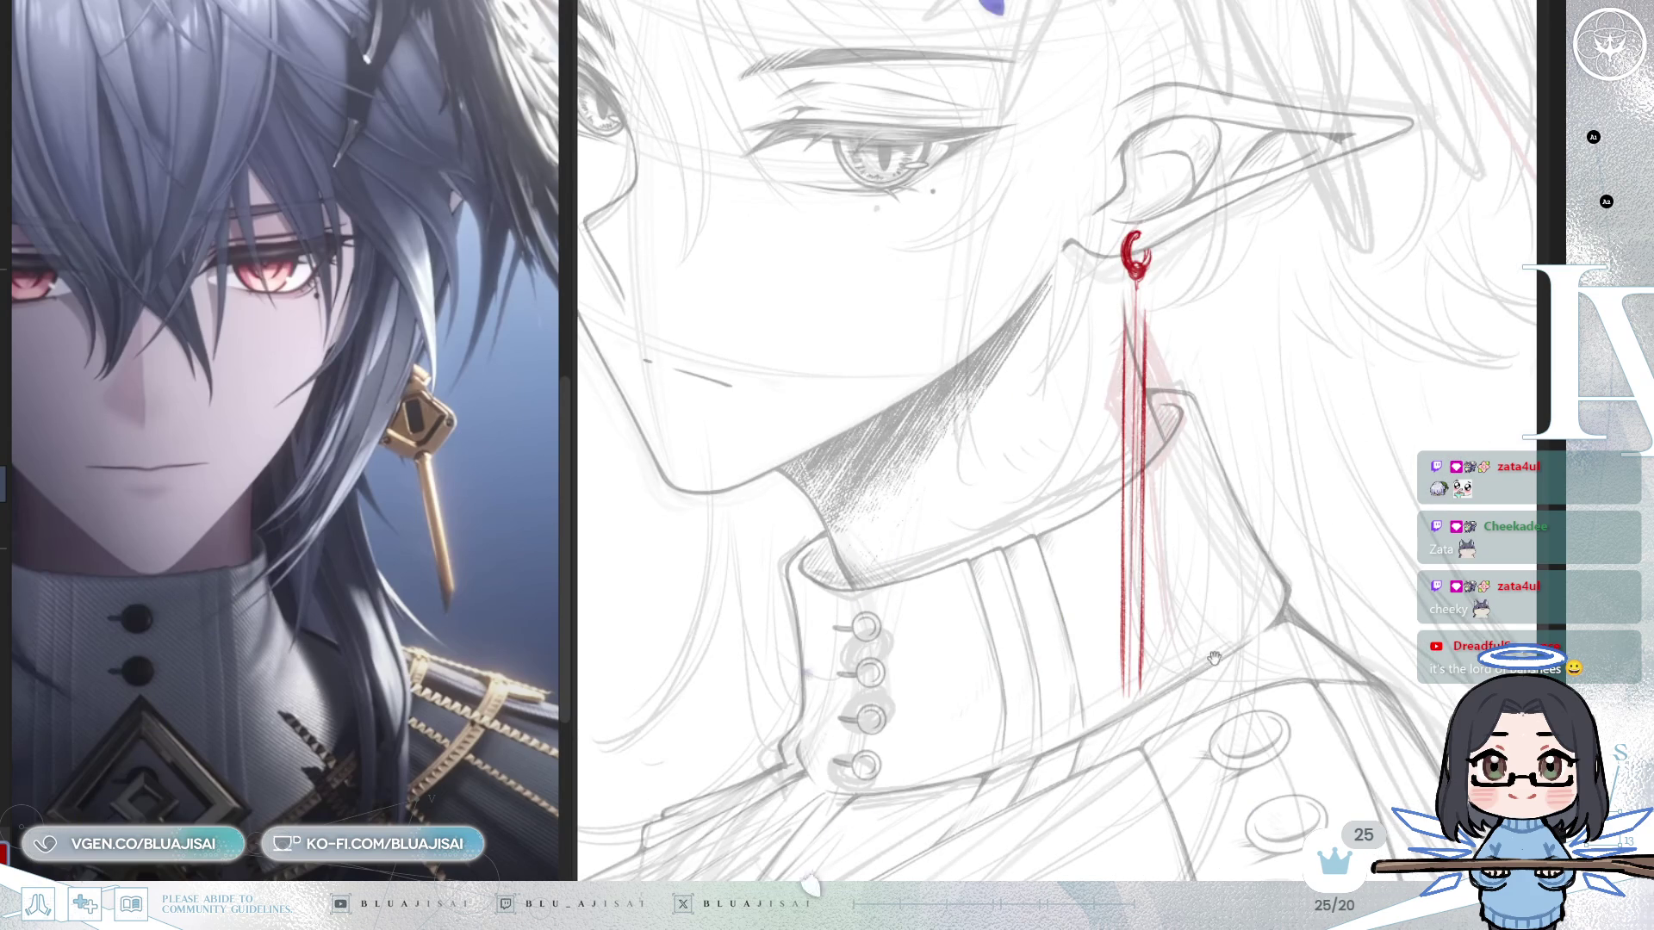
scroll(1213, 631, "down", 4)
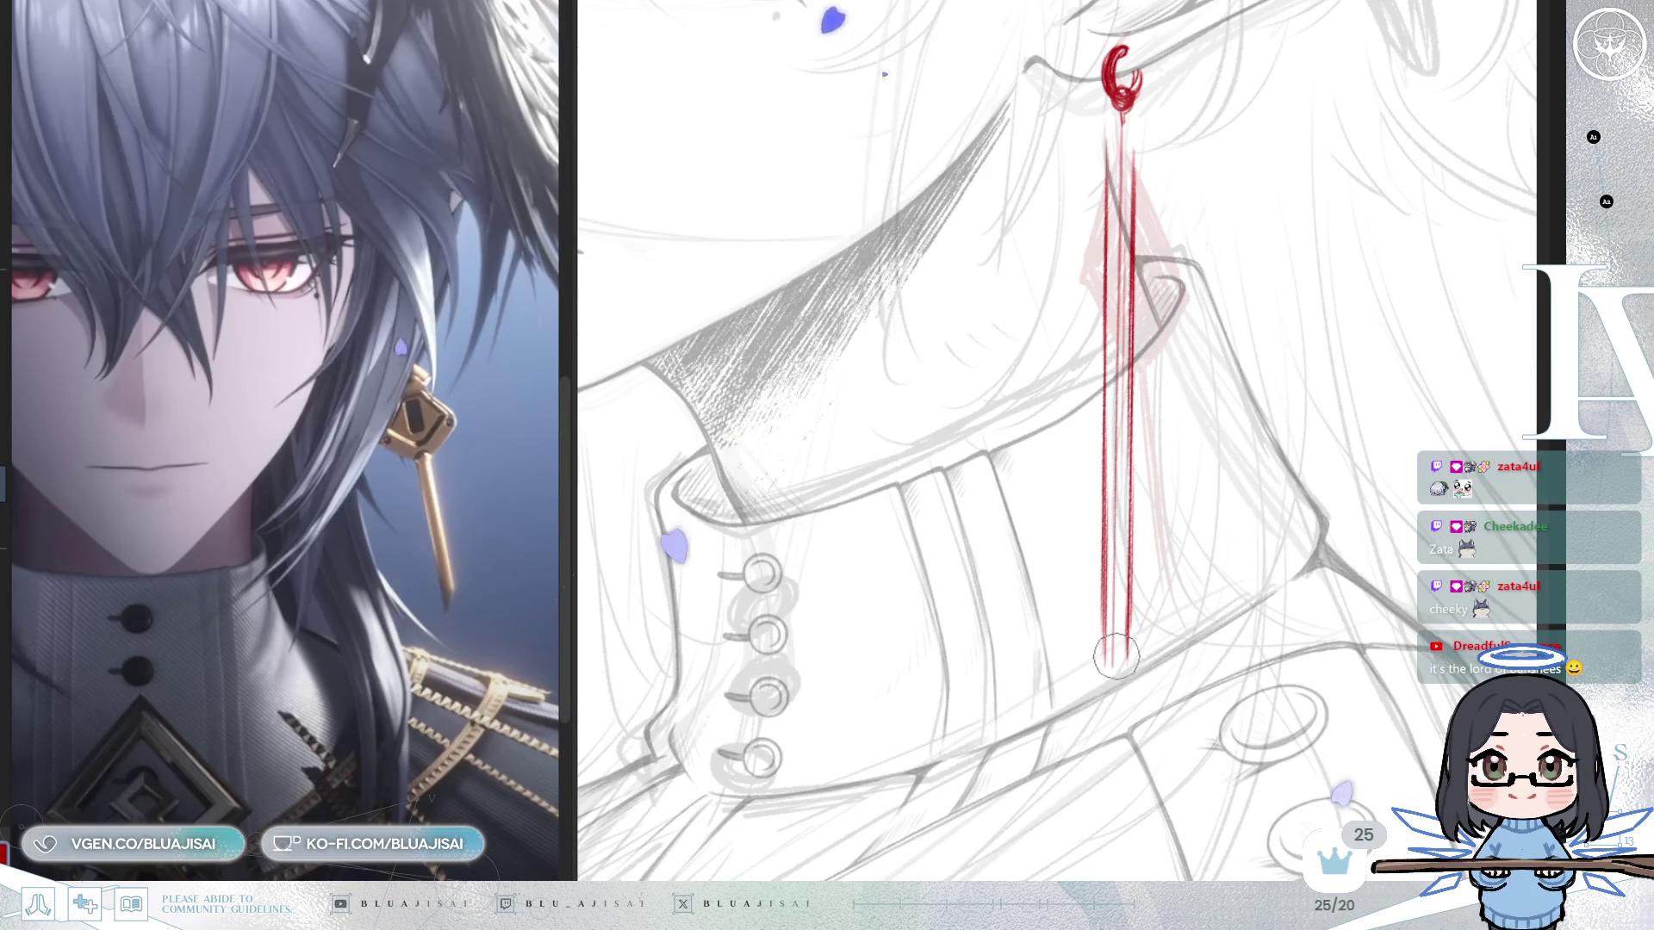
Join the bar's lower ends into a pointed tip and recentre the view on the pendant.
left_click_drag(1126, 629, 1105, 661)
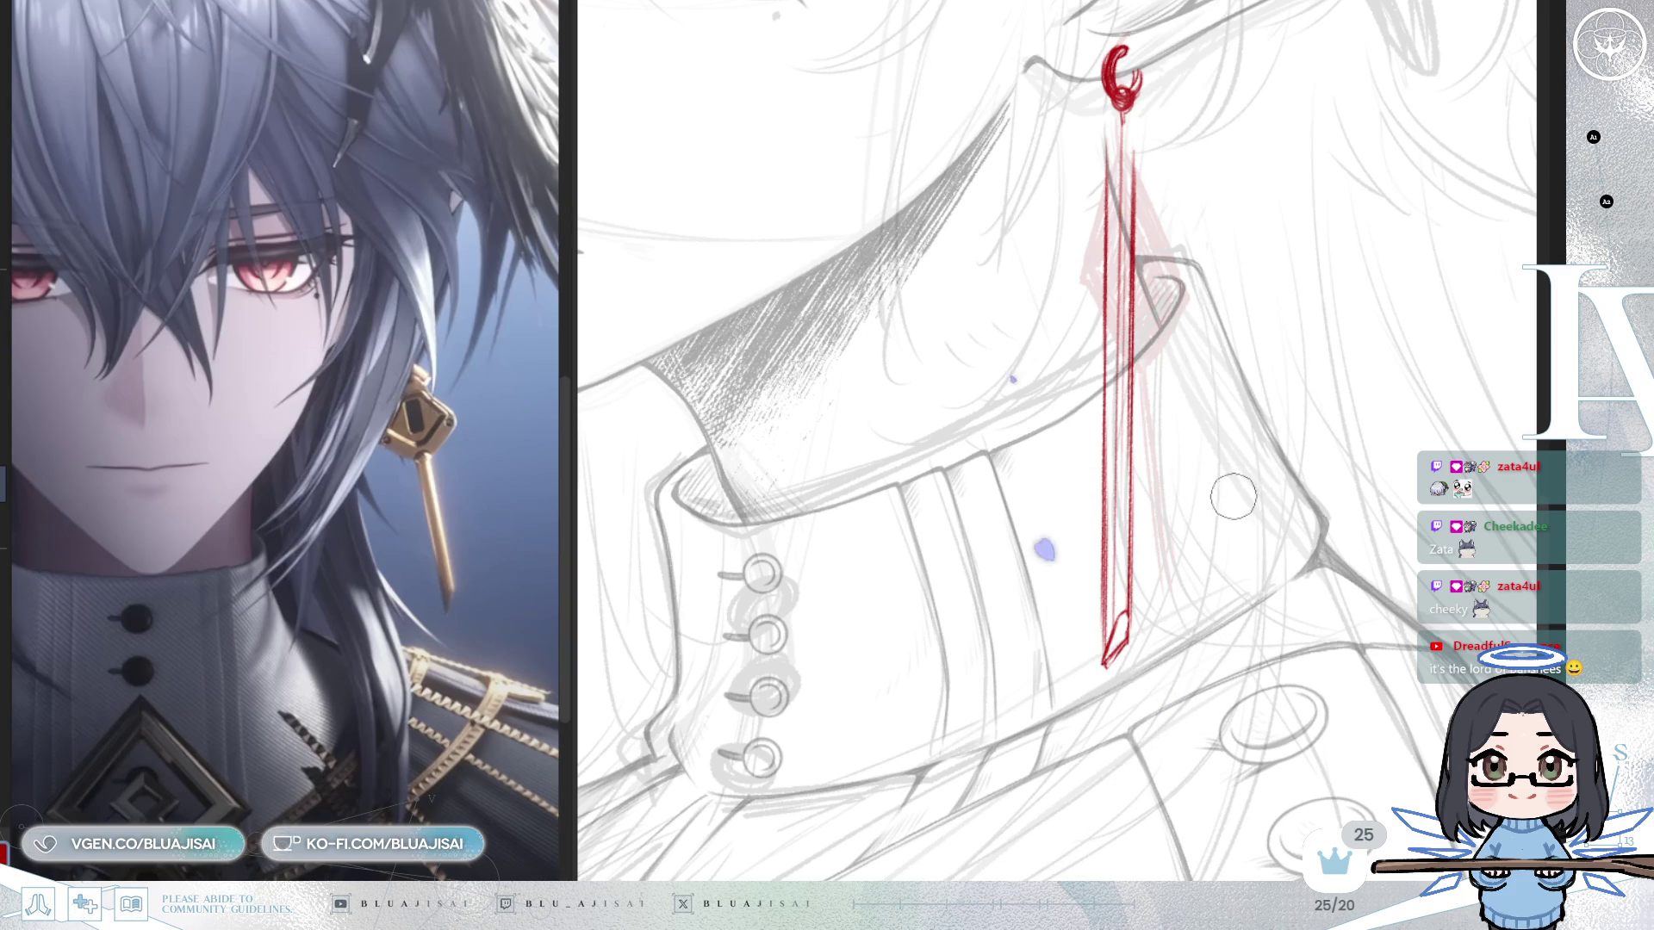
left_click_drag(1222, 480, 1191, 588)
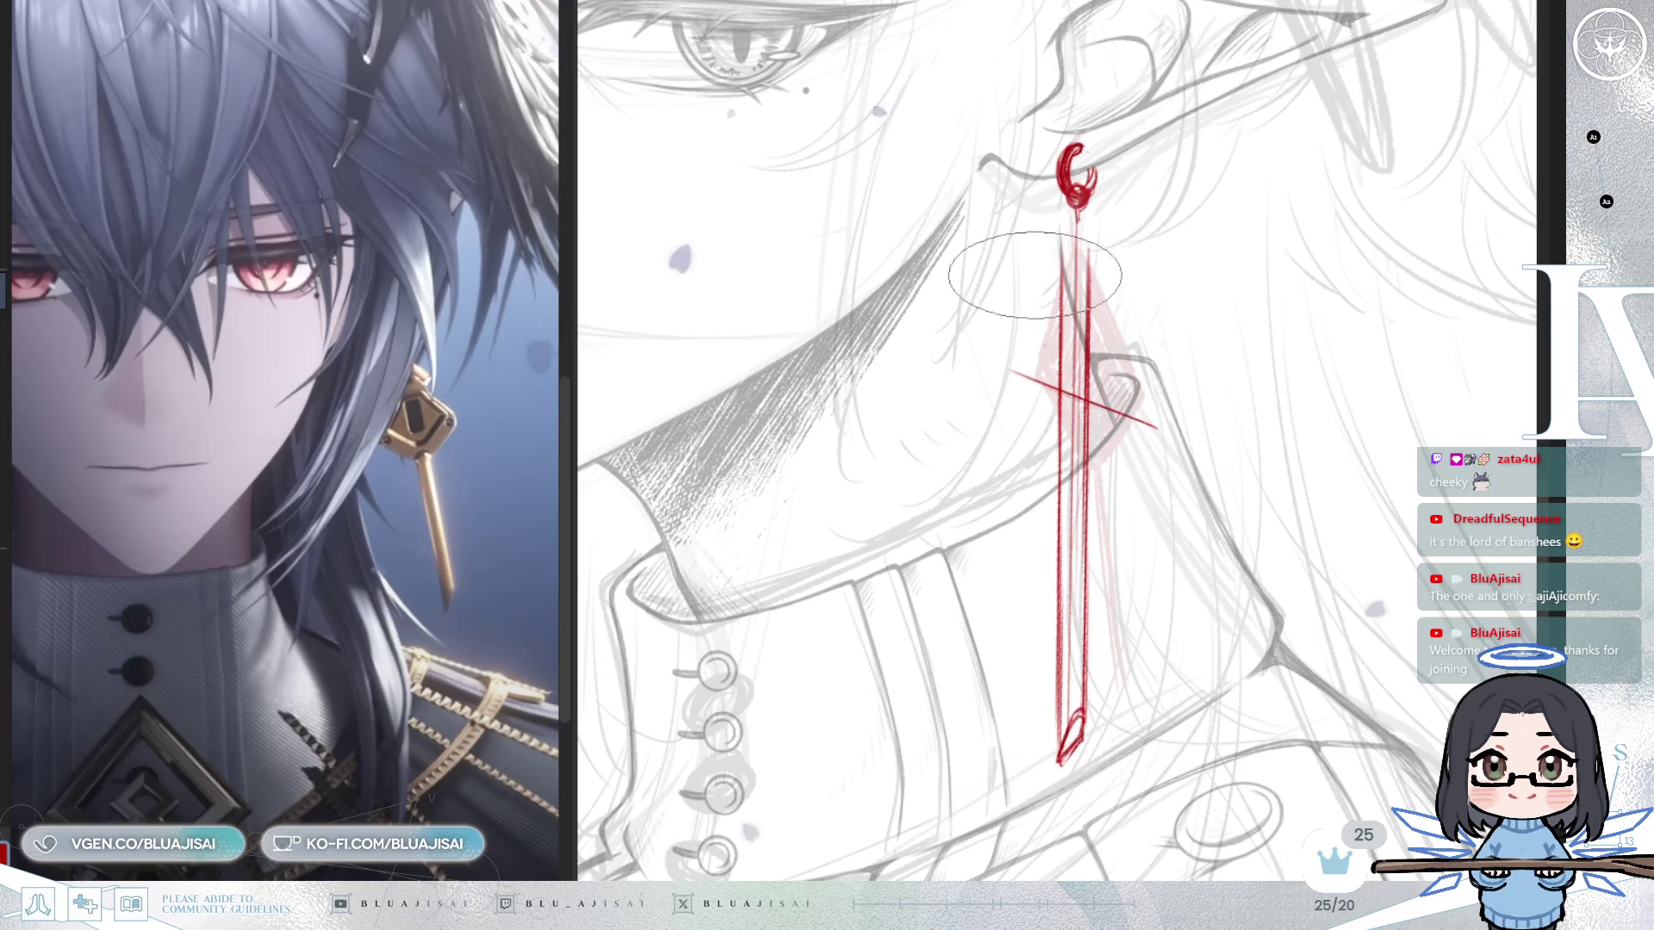
Sketch the red diamond's edges atop the bar, undoing a misplaced diagonal and enlarging the brush.
left_click_drag(1062, 252, 1015, 370)
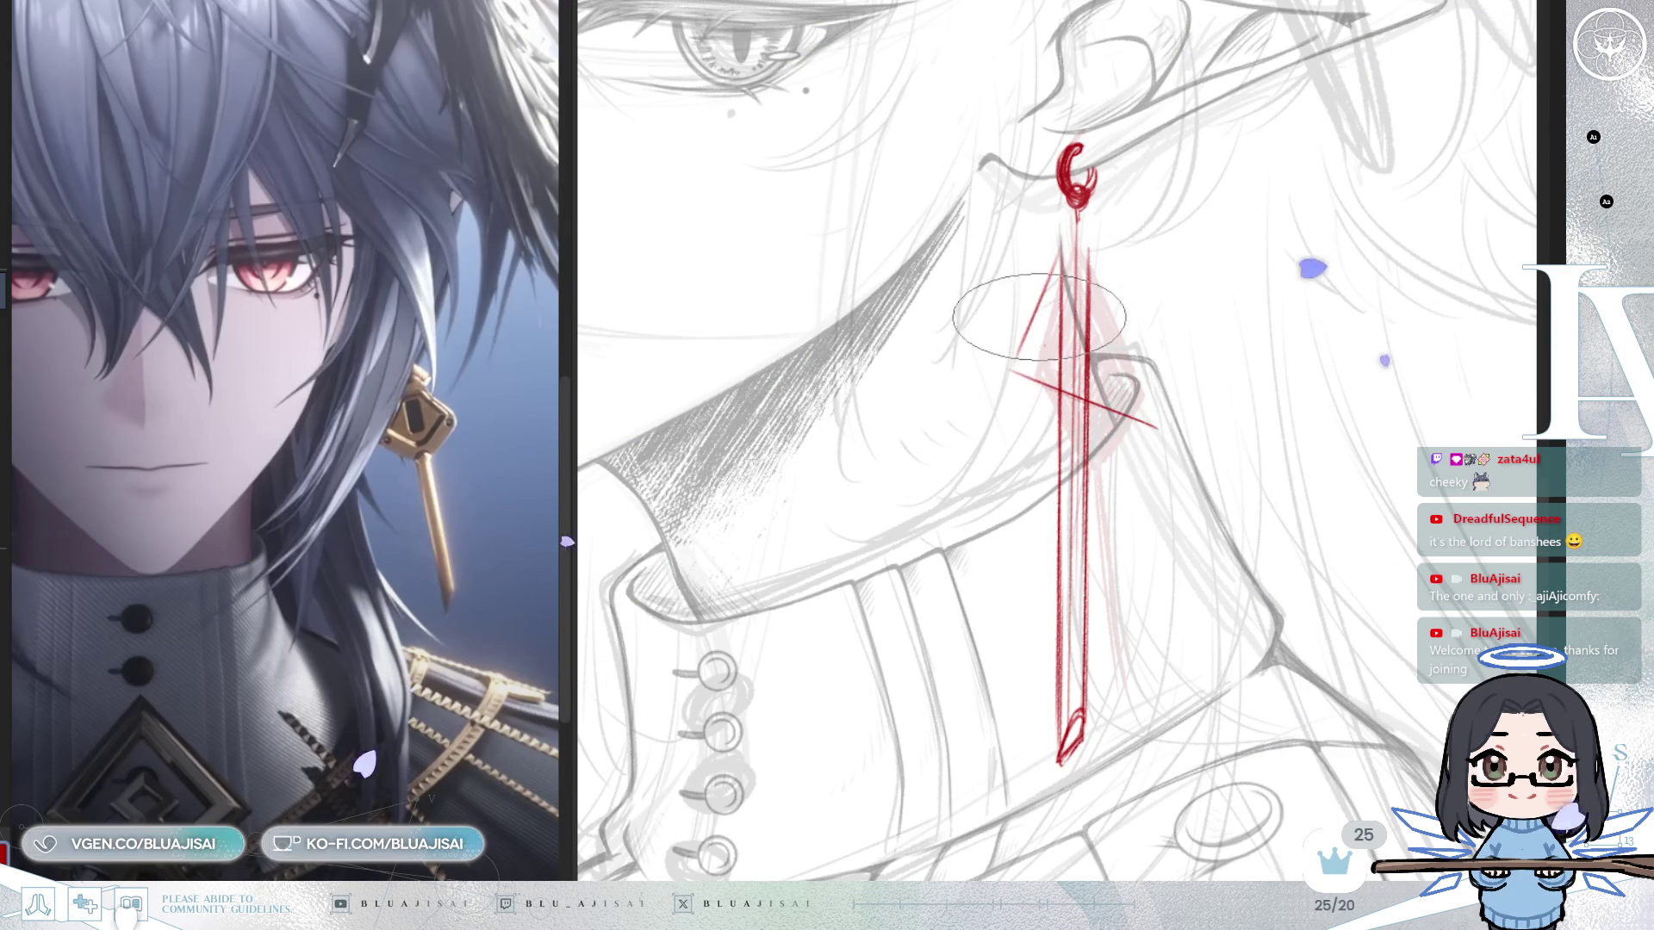
key("ctrl+z")
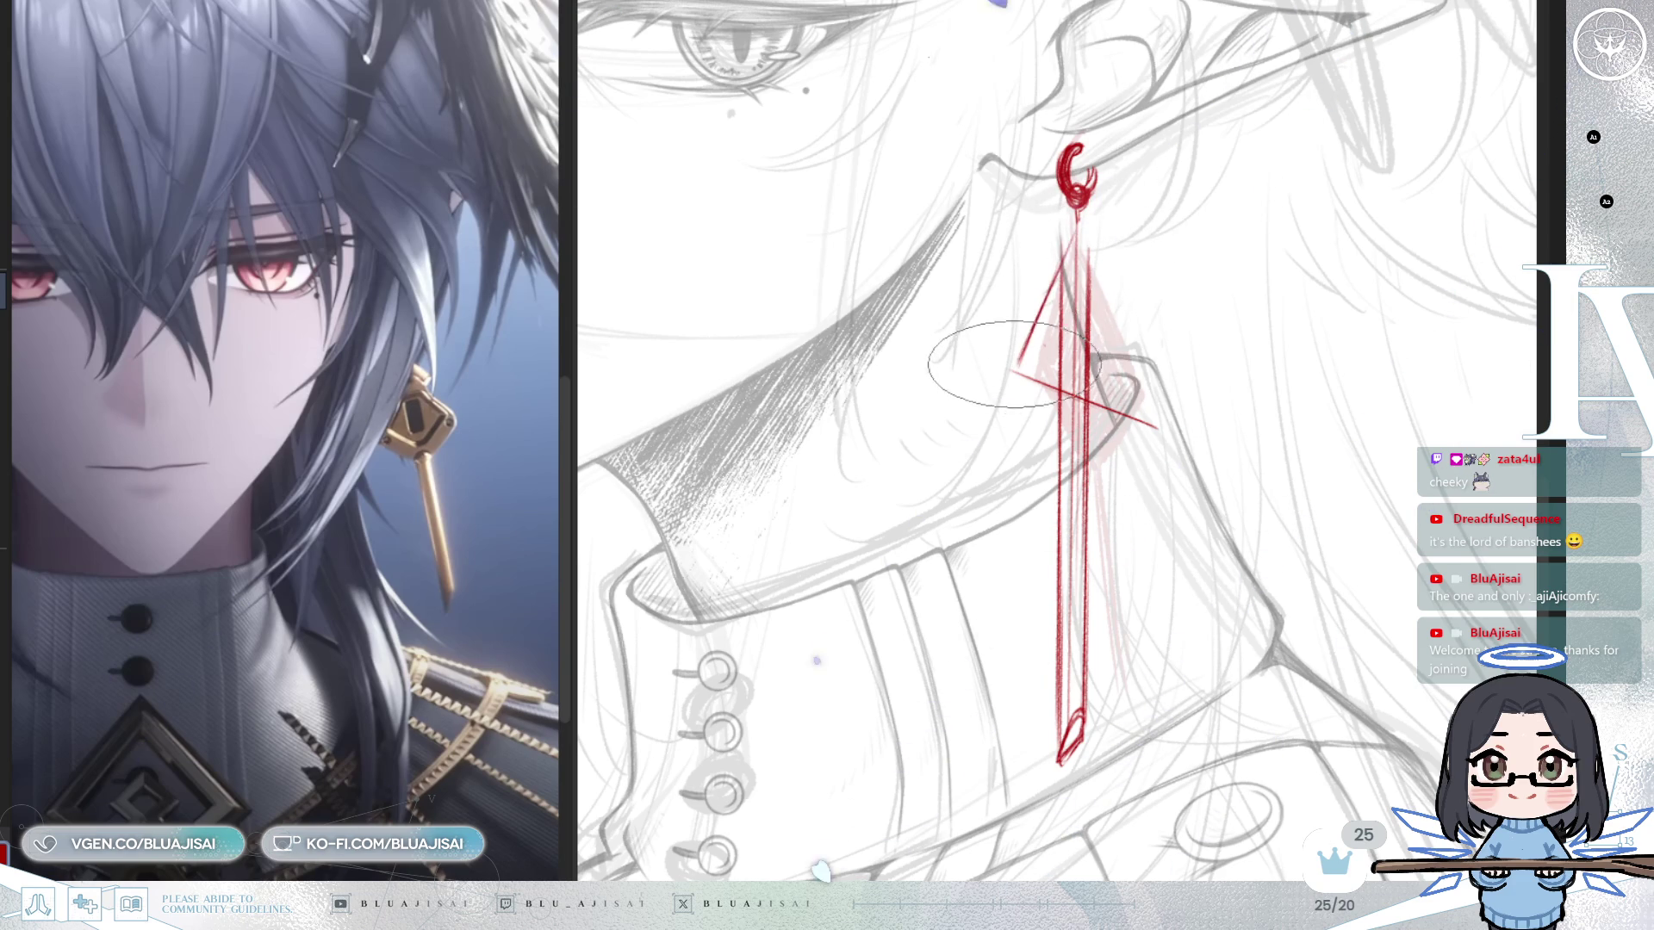
mouse_move(1139, 360)
left_mouse_down()
mouse_move(1073, 234)
mouse_move(1139, 419)
left_mouse_up()
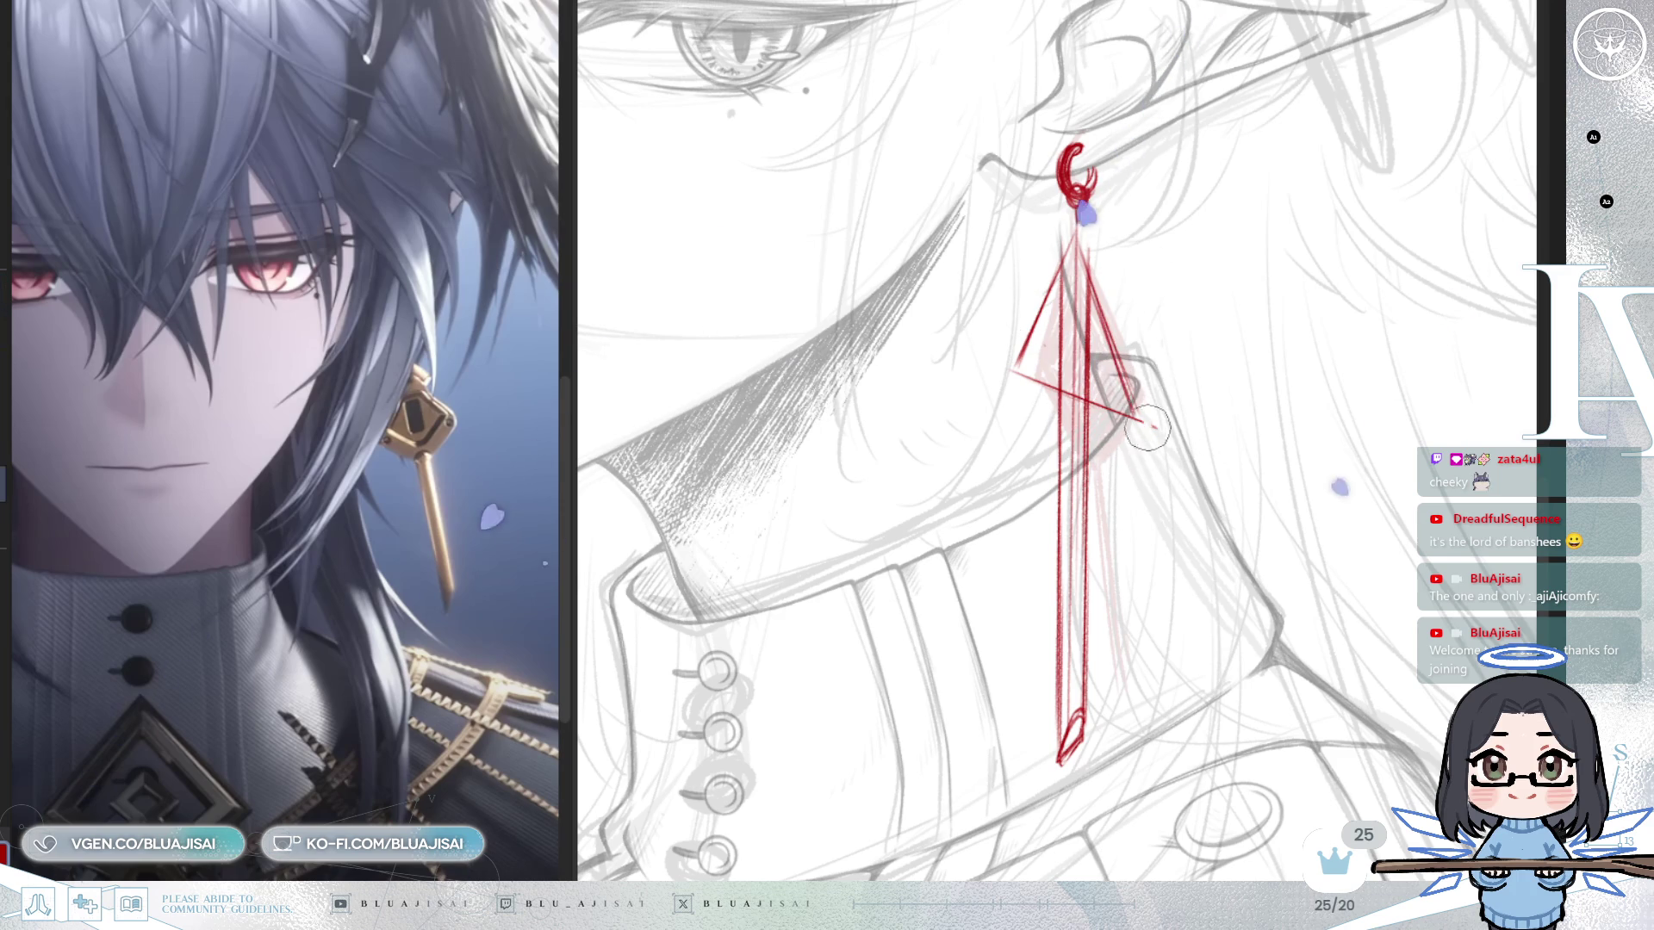
key("bracketright")
key("bracketright")
key("bracketright")
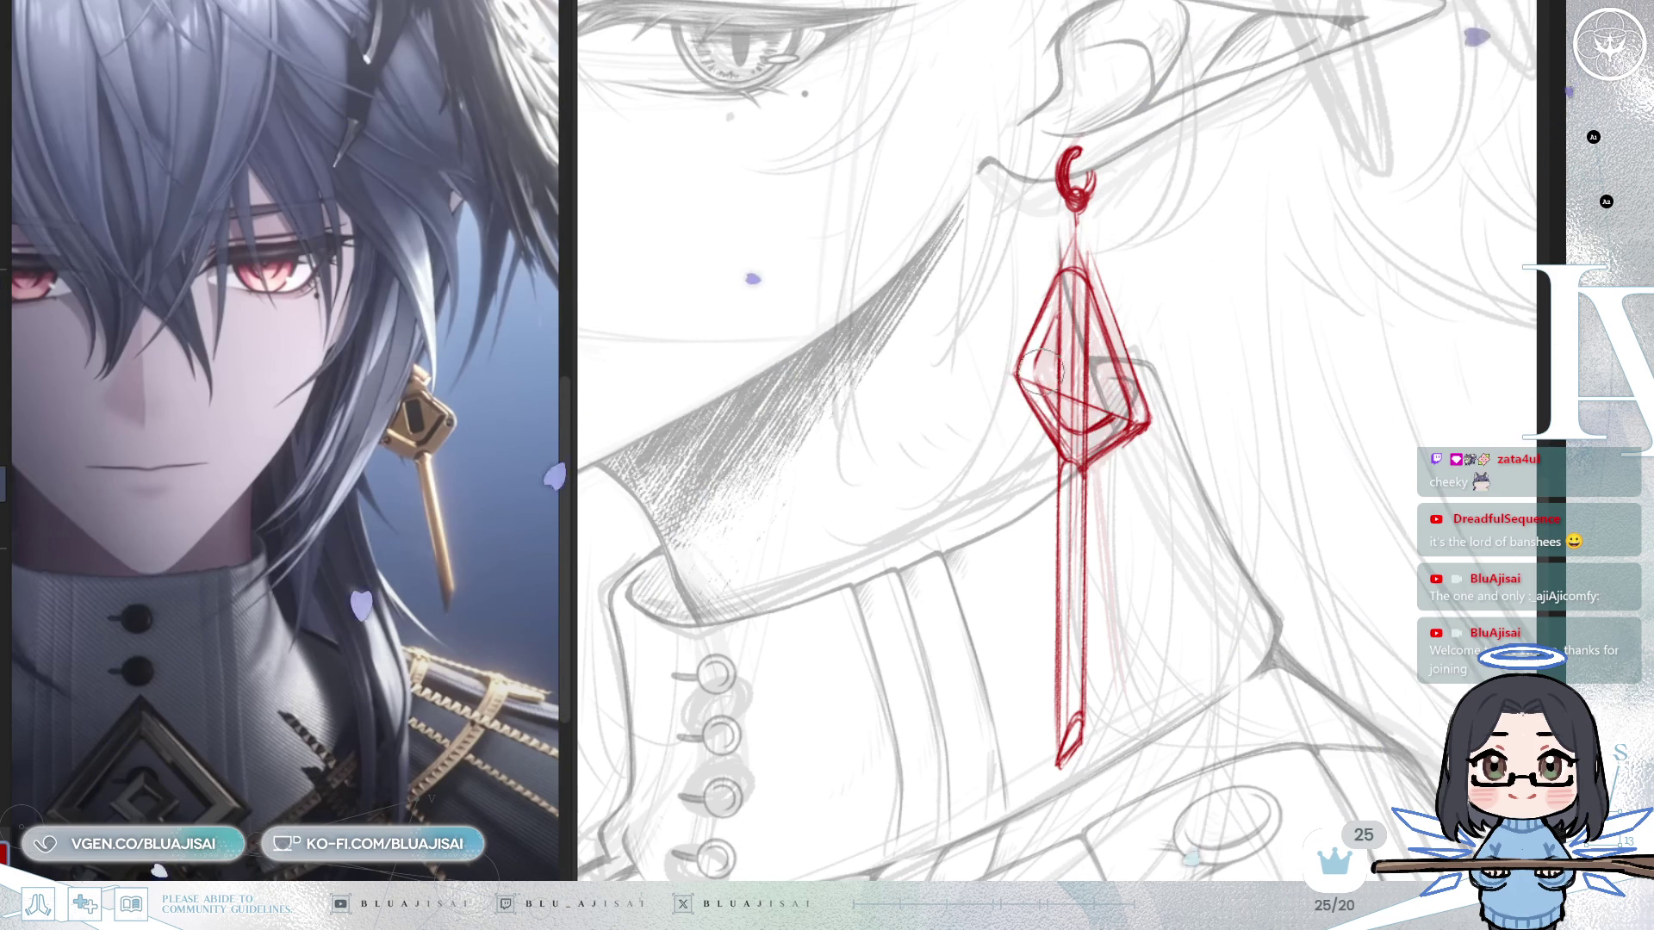
Add the connecting loop, inner diamond frame and hatching, rotating and mirroring the view to check.
key("asciicircum")
key("minus")
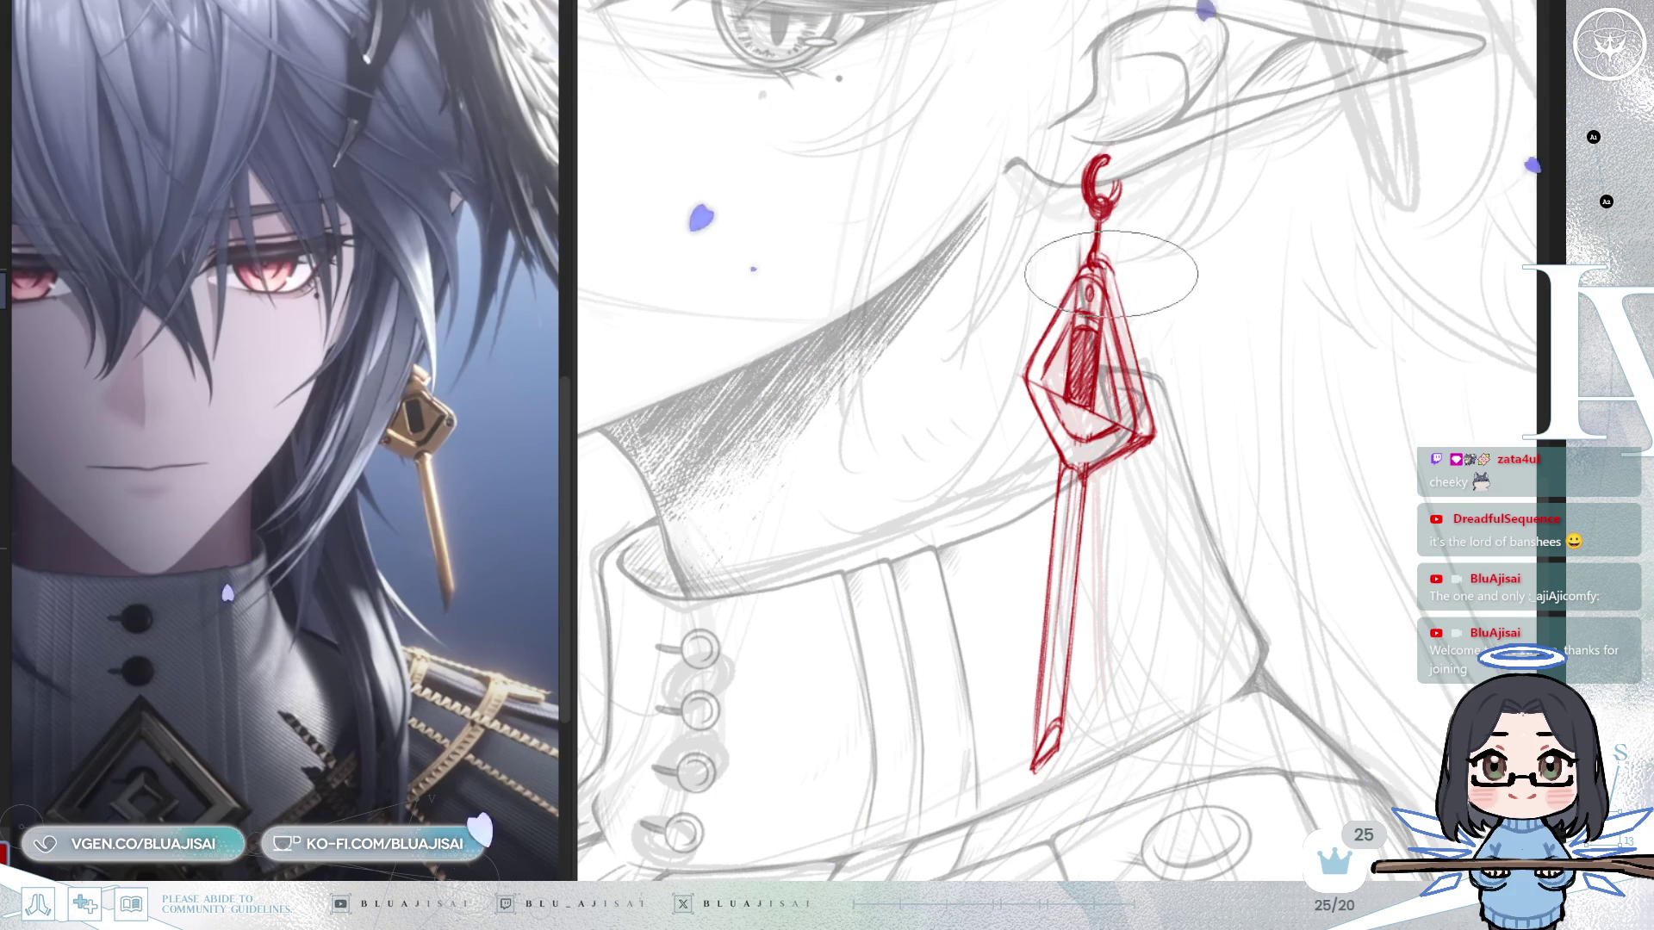
key("m")
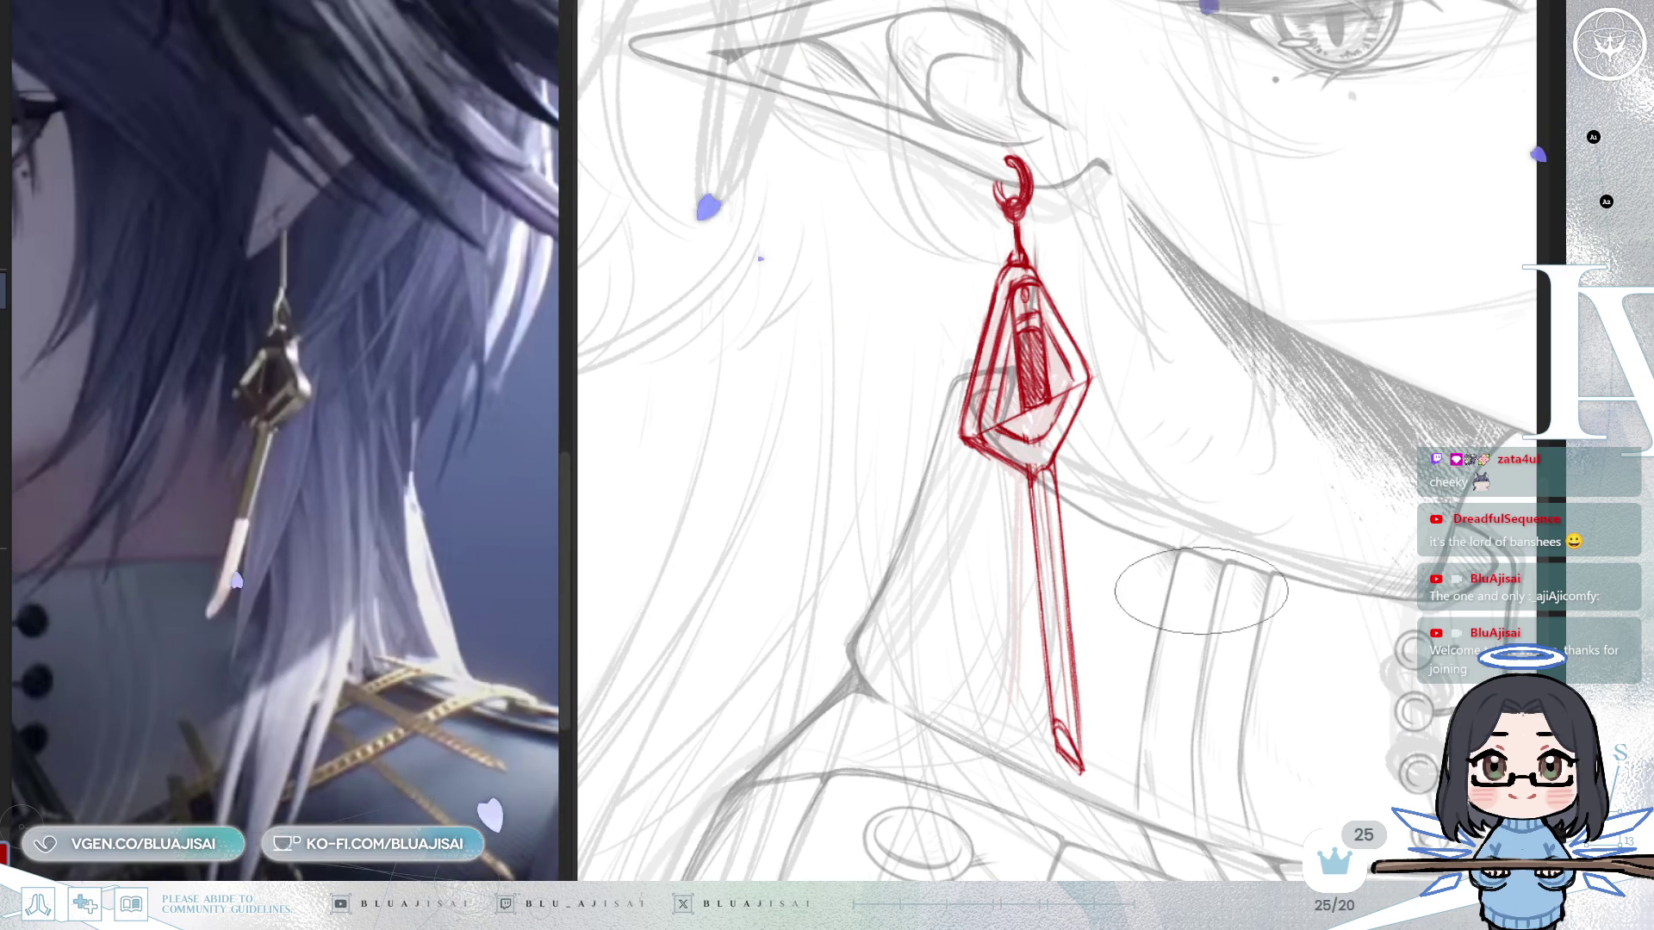
key("h")
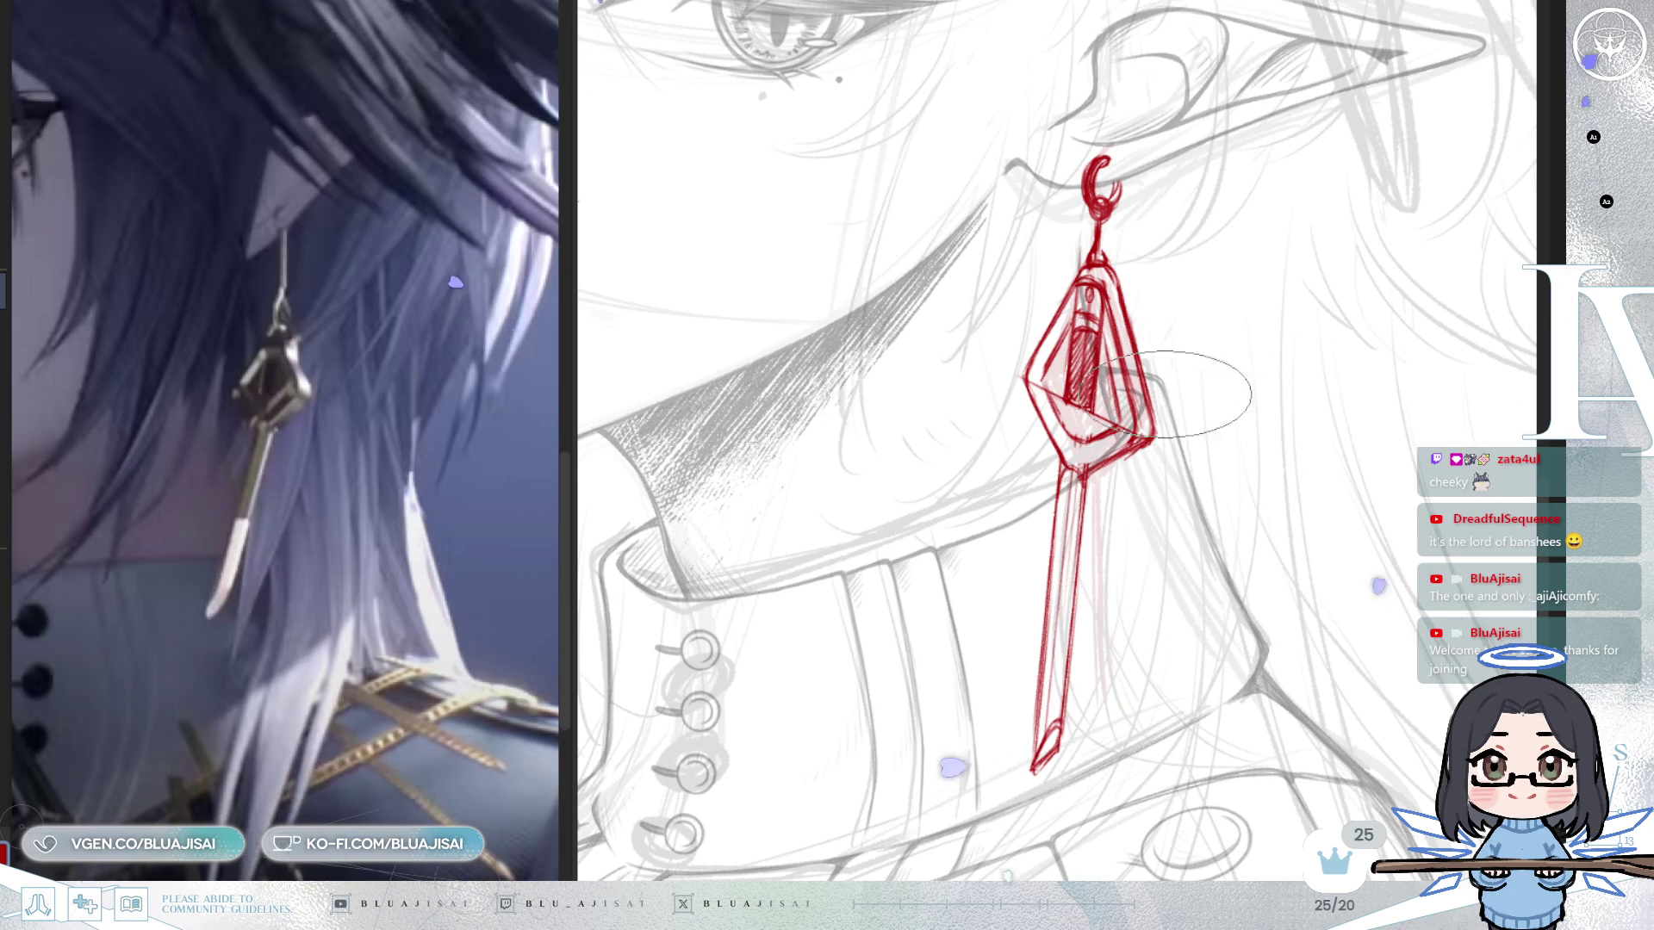
scroll(1045, 308, "up", 1)
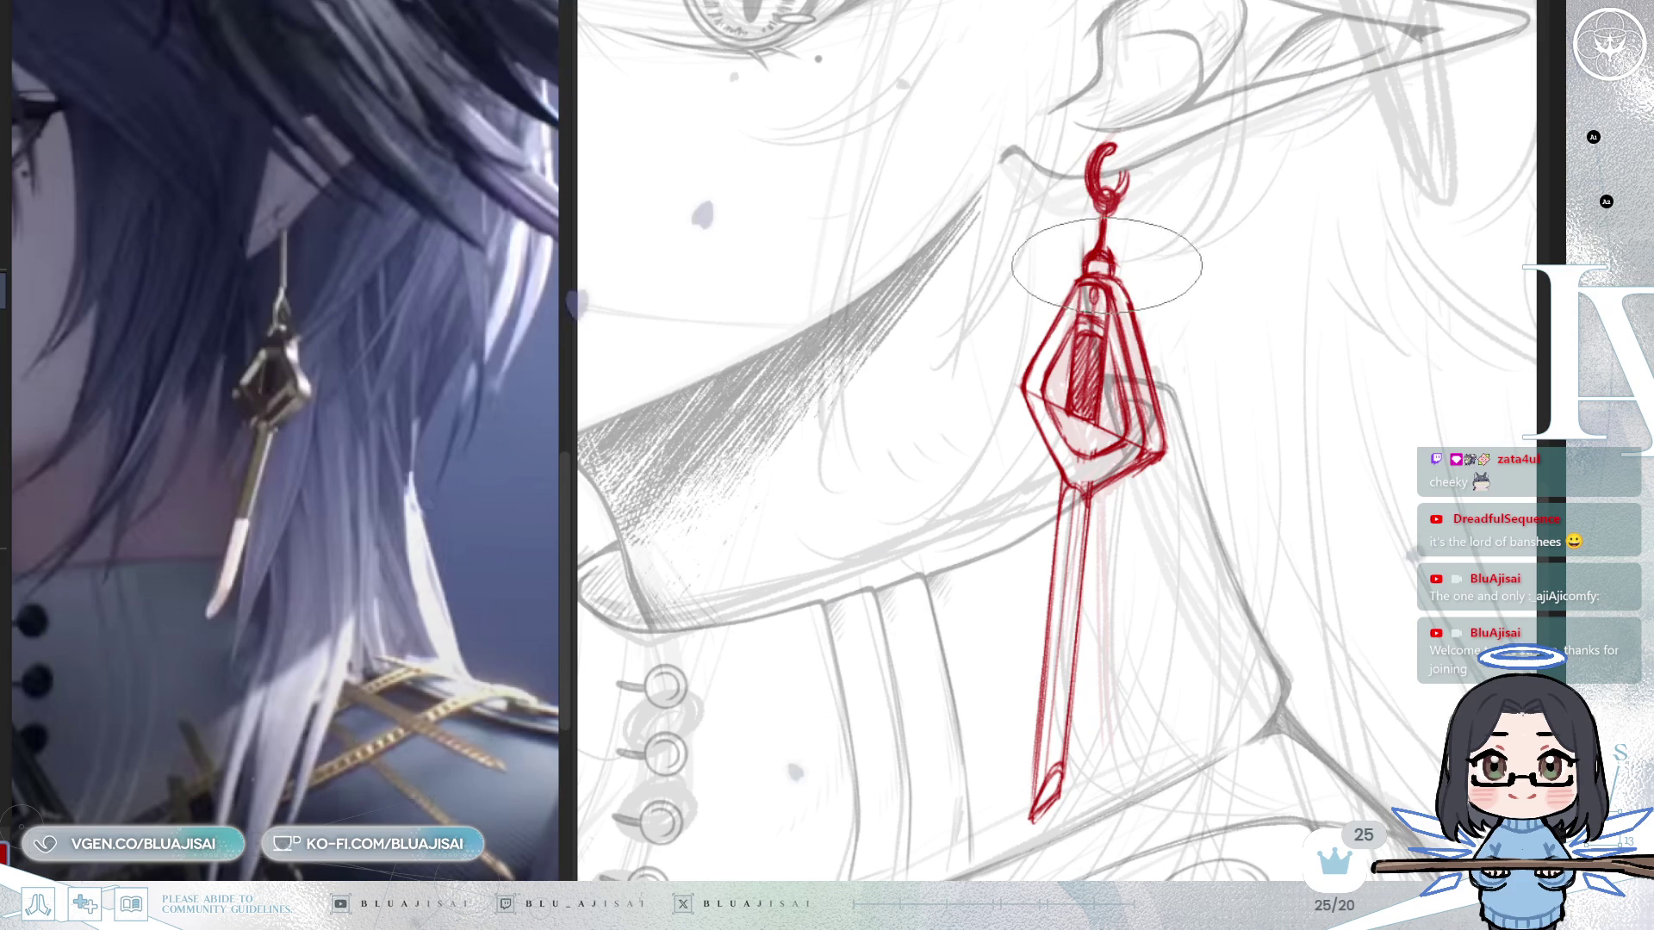
key("h")
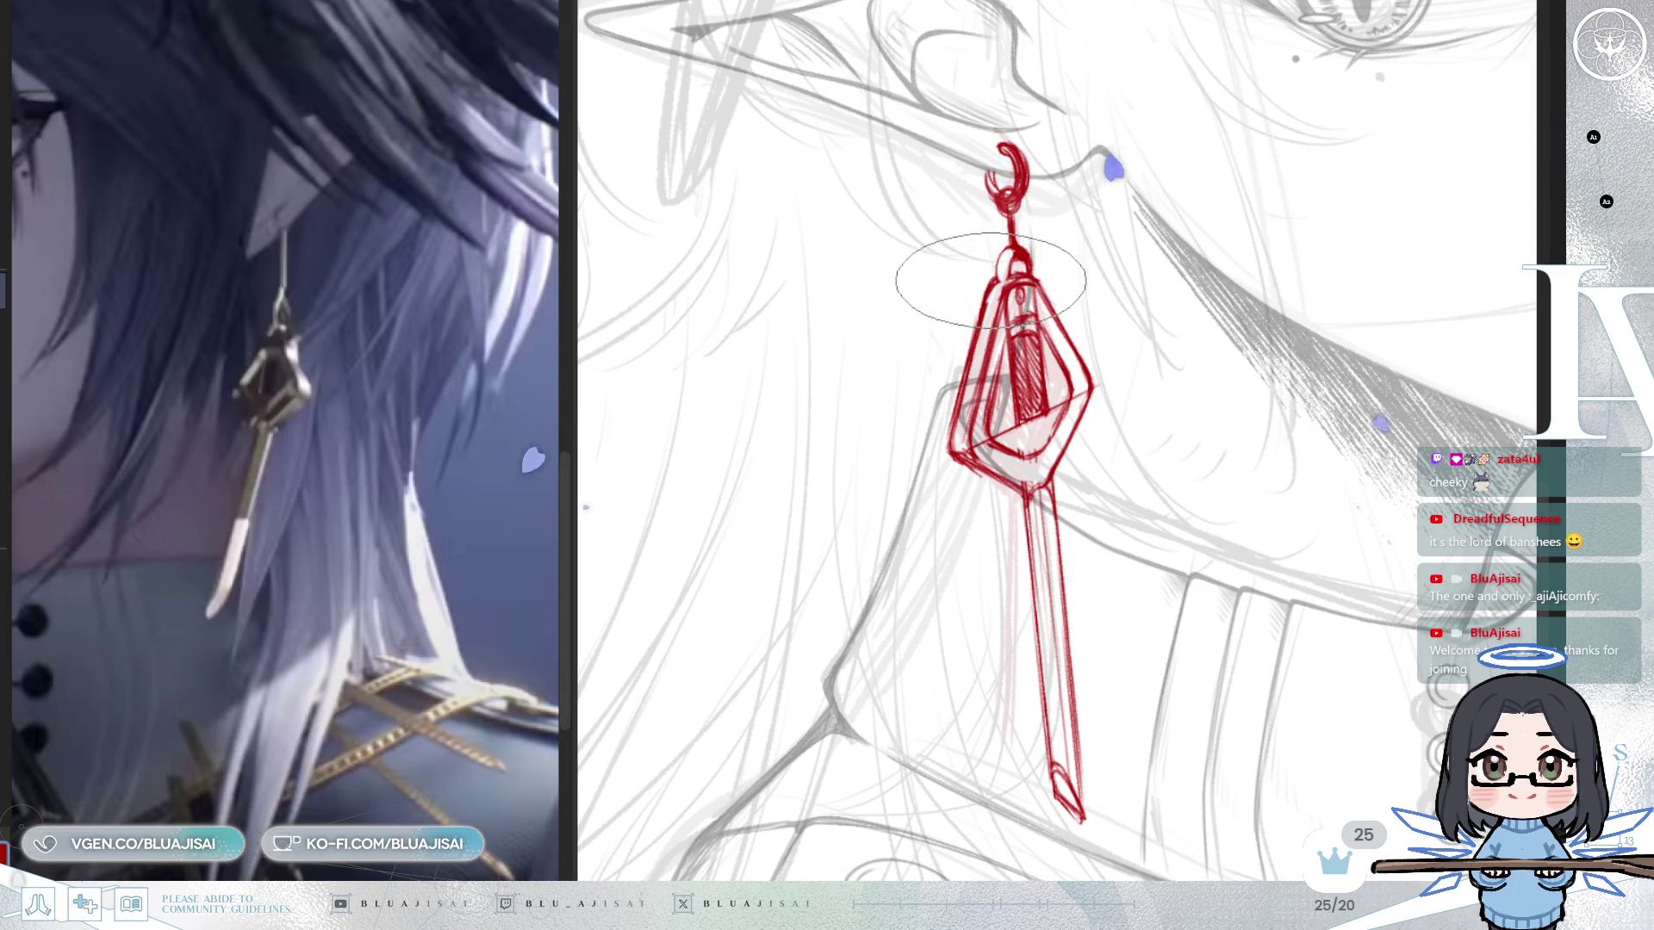
Add soft red shading beside the earring's top knob using a smaller brush.
left_click_drag(977, 256, 1004, 267)
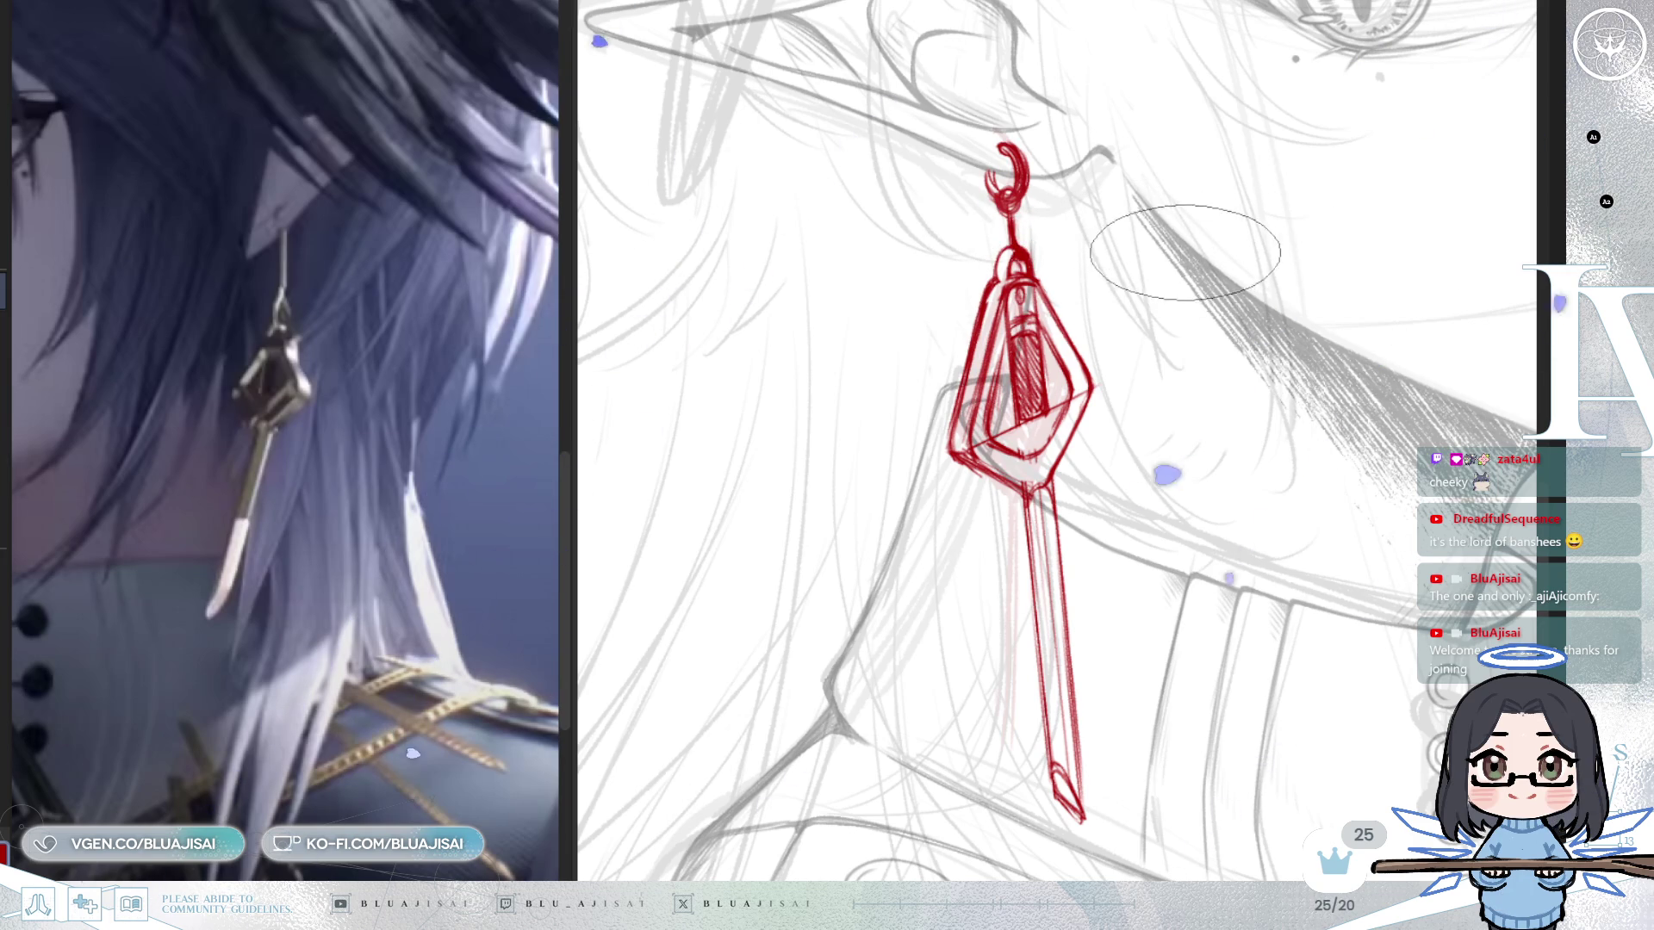
key("e")
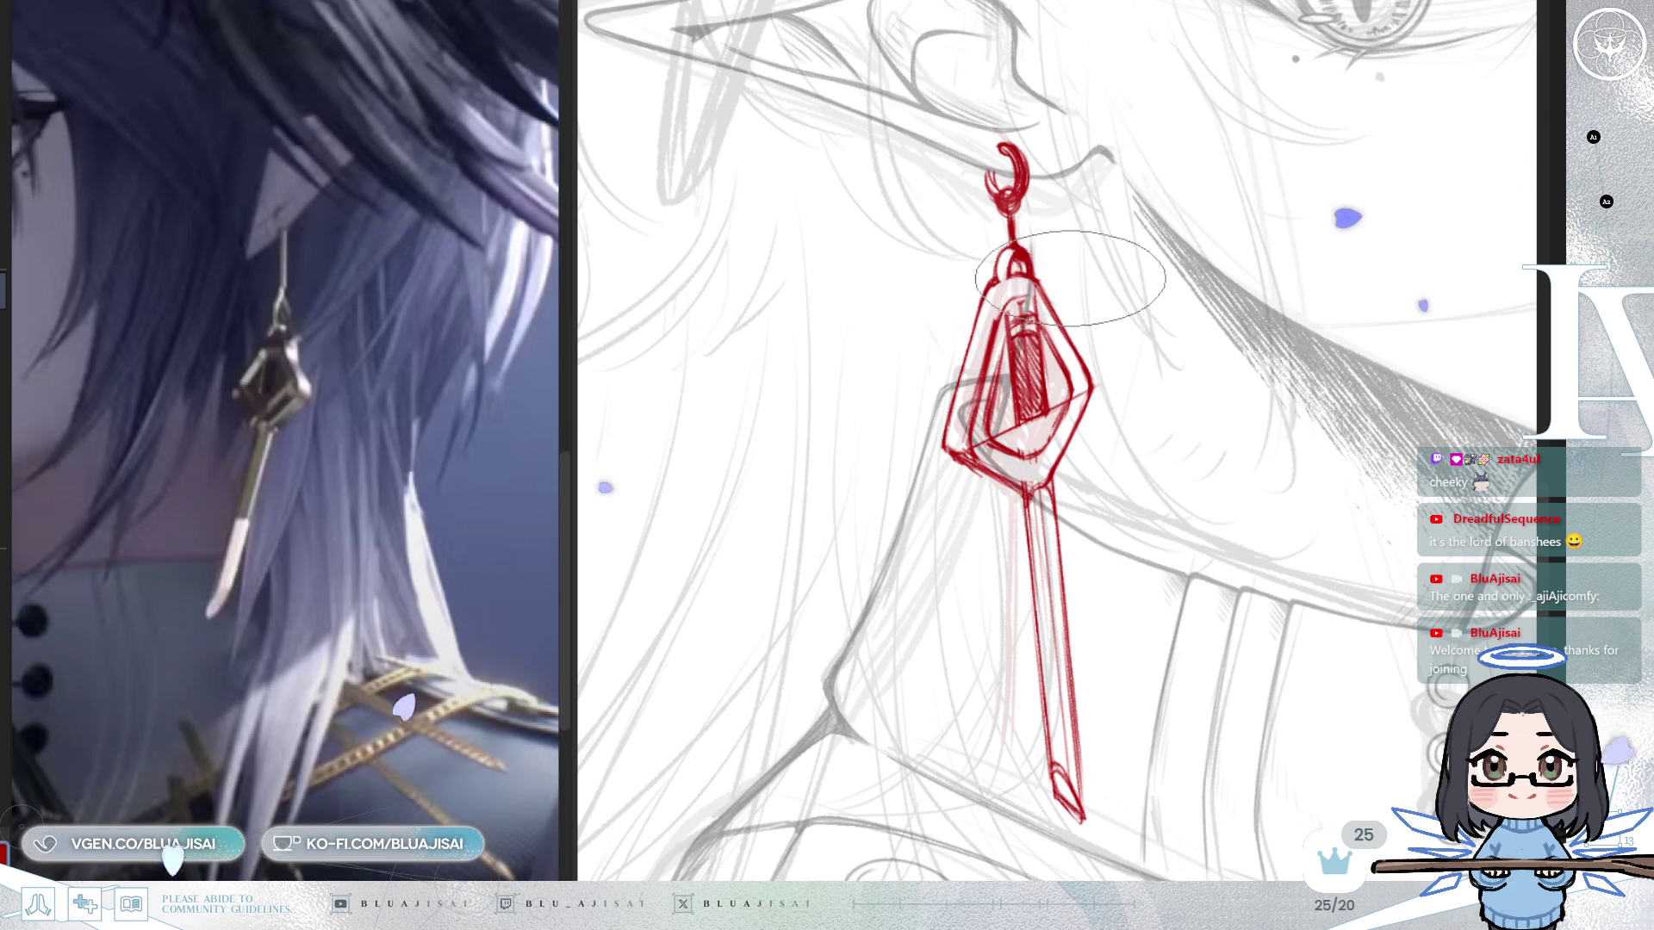
key("h")
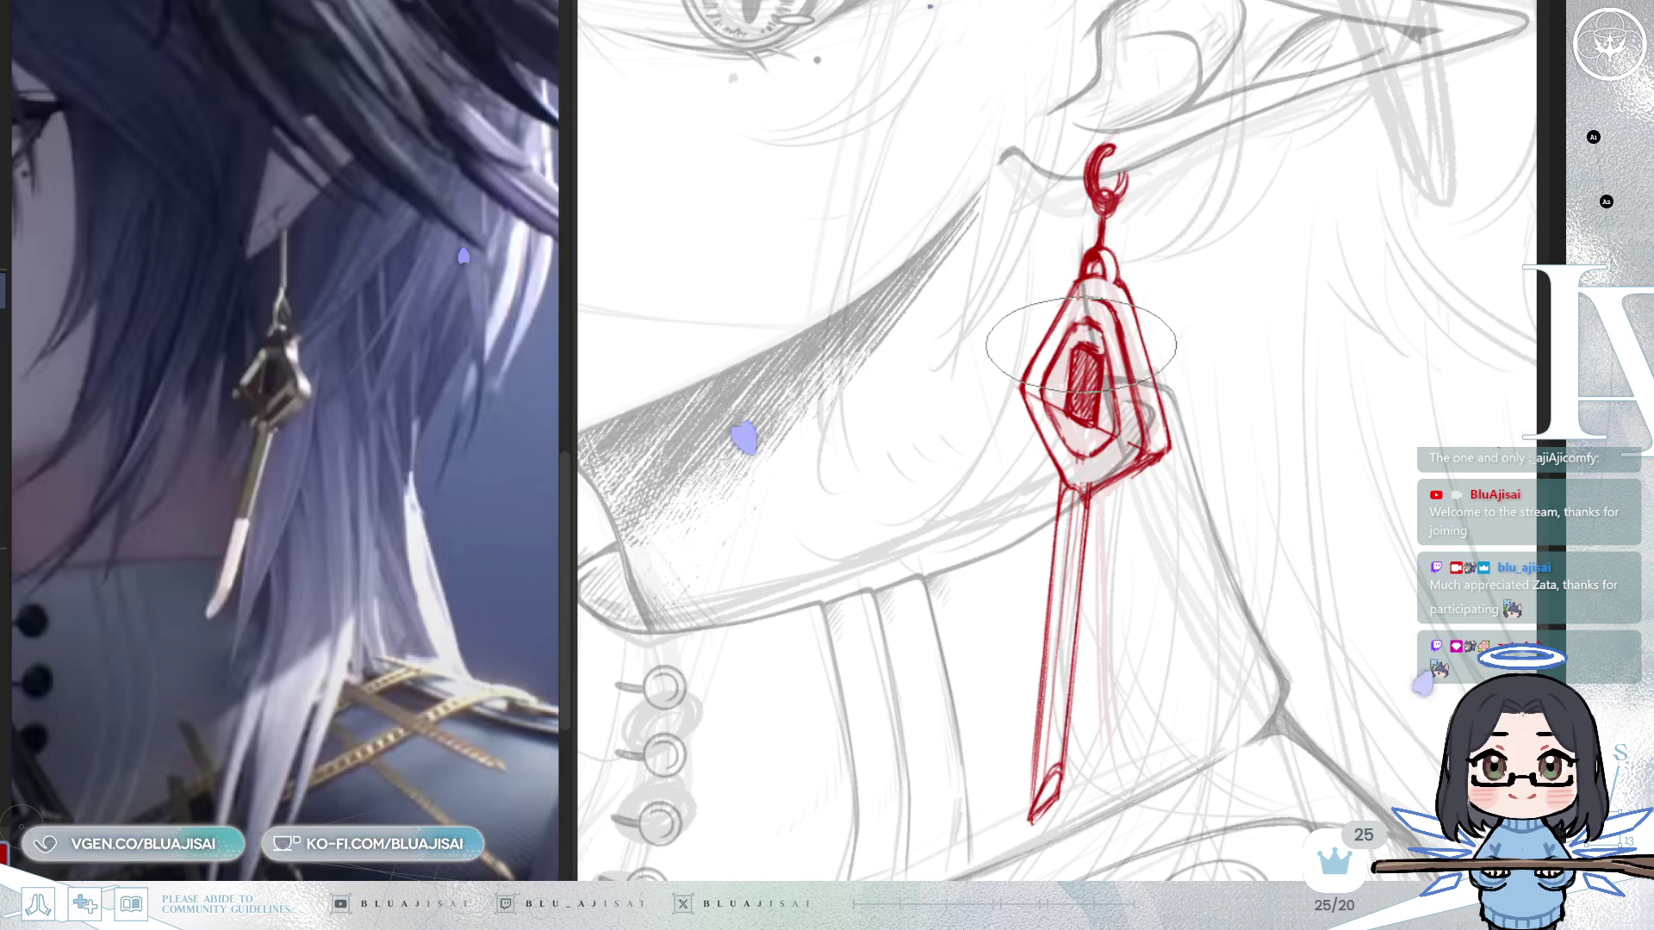
Mirror the canvas to check the earring, flip back, and loosely lasso the whole earring sketch.
key("m")
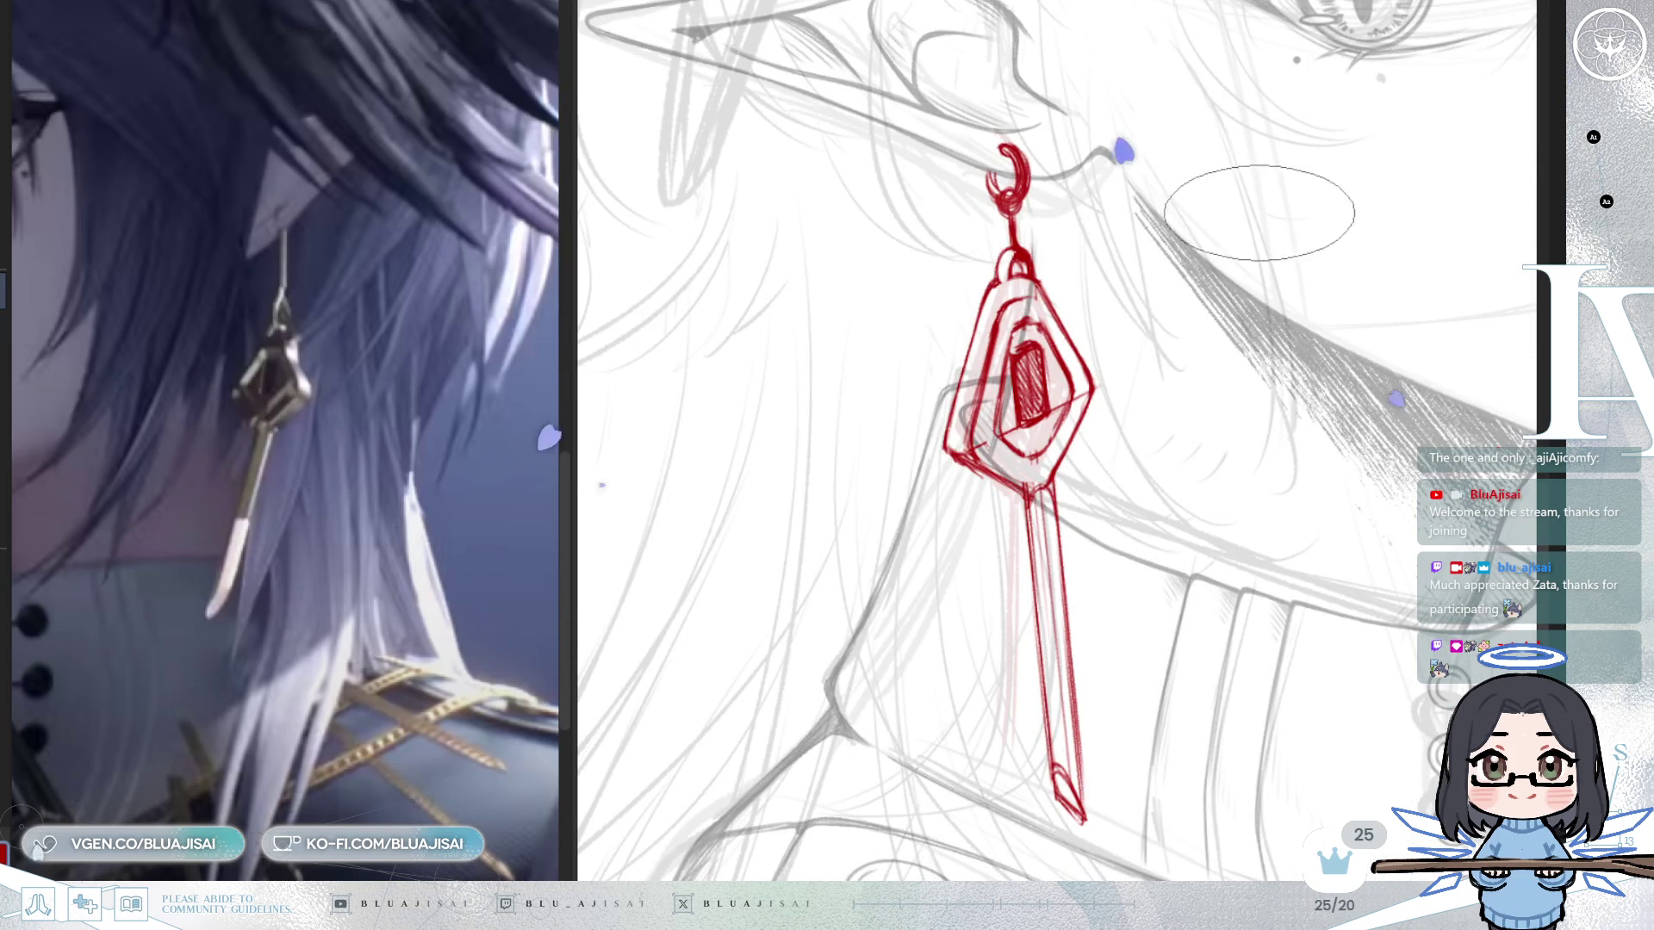
key("m")
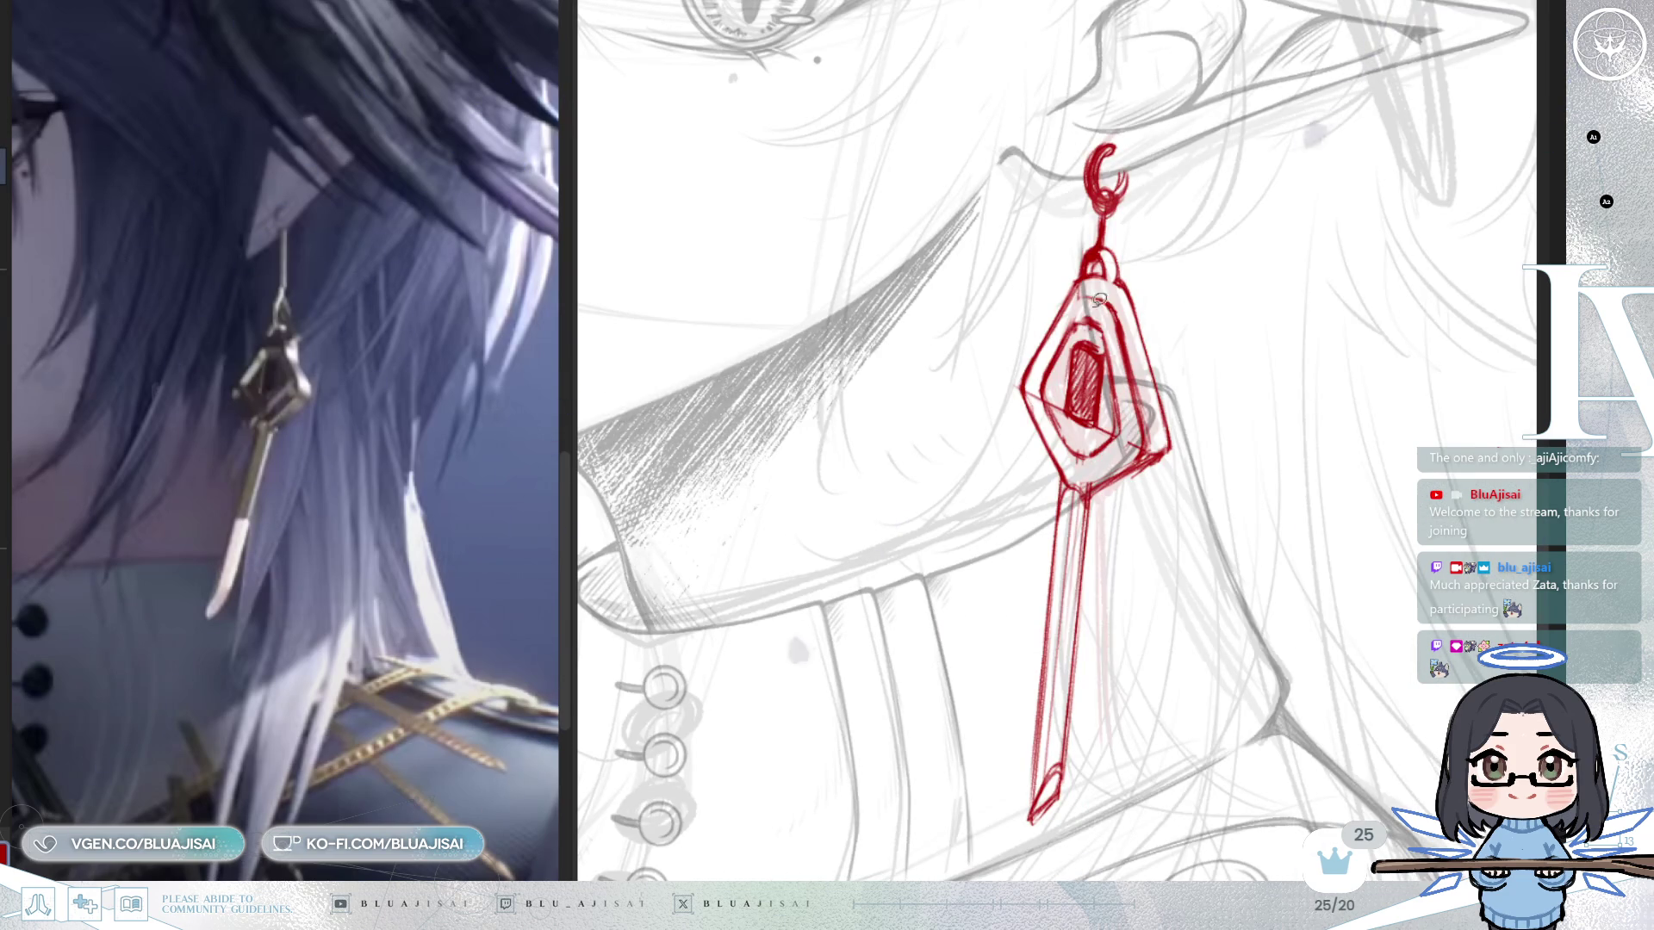
mouse_move(1041, 306)
left_mouse_down()
mouse_move(997, 713)
mouse_move(1115, 742)
mouse_move(1163, 572)
left_mouse_up()
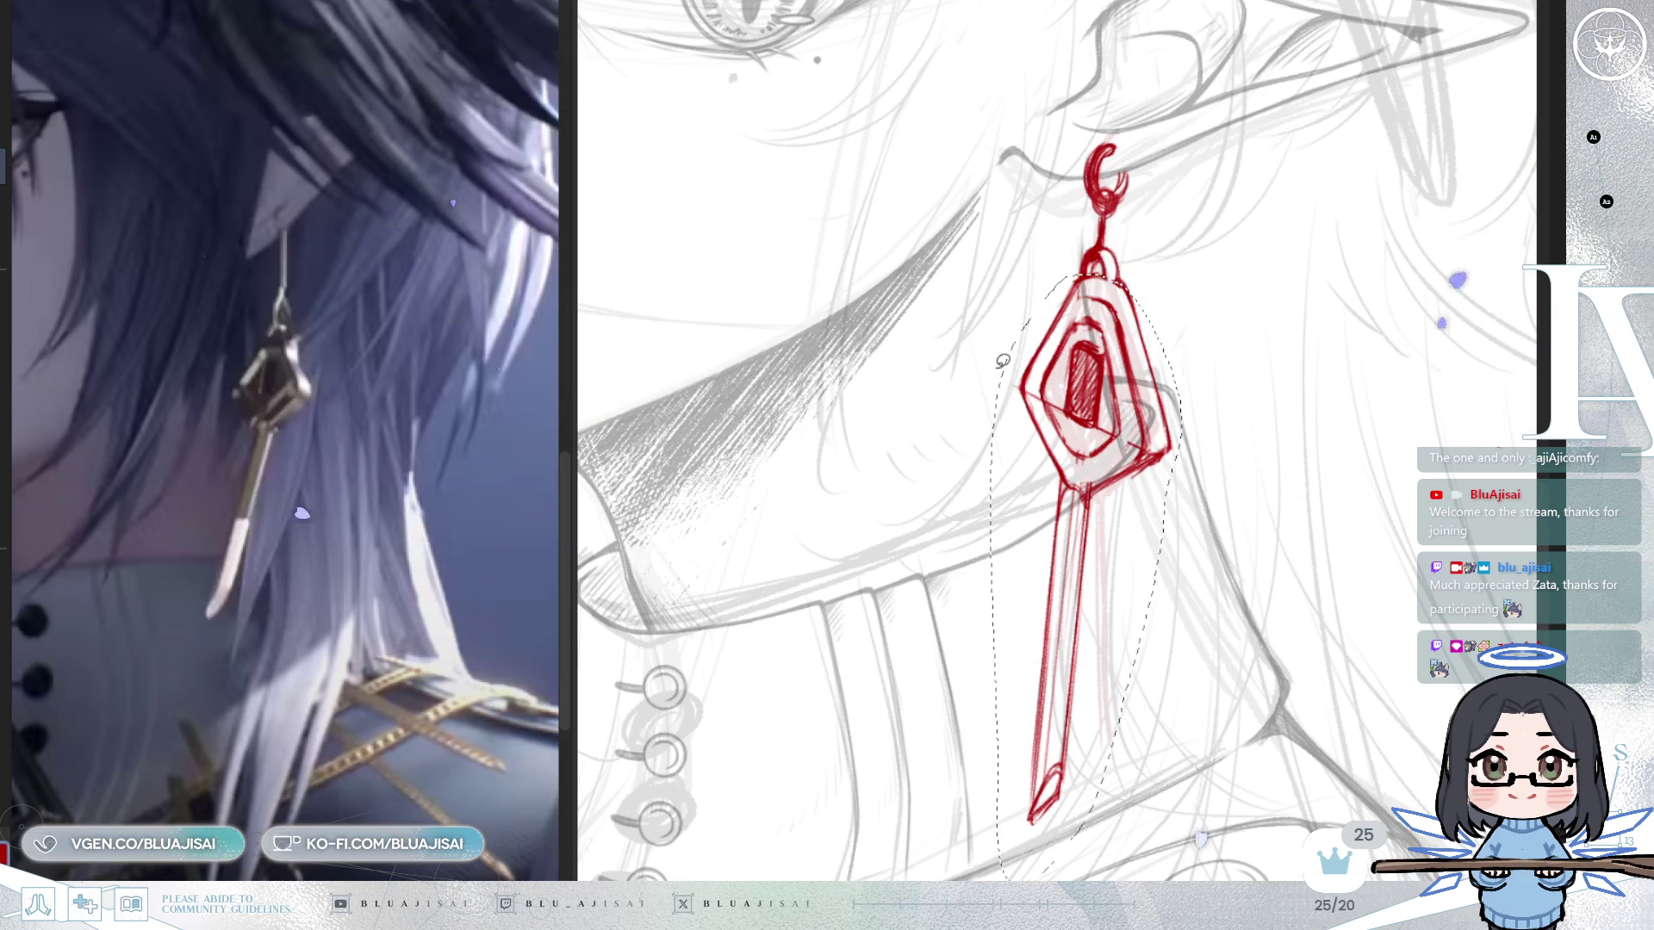
Squash the selected earring vertically by raising its bottom edge, retrying once, and confirm the shorter shaft.
key("ctrl+t")
mouse_move(1085, 885)
left_mouse_down()
mouse_move(1107, 723)
mouse_move(1110, 764)
left_mouse_up()
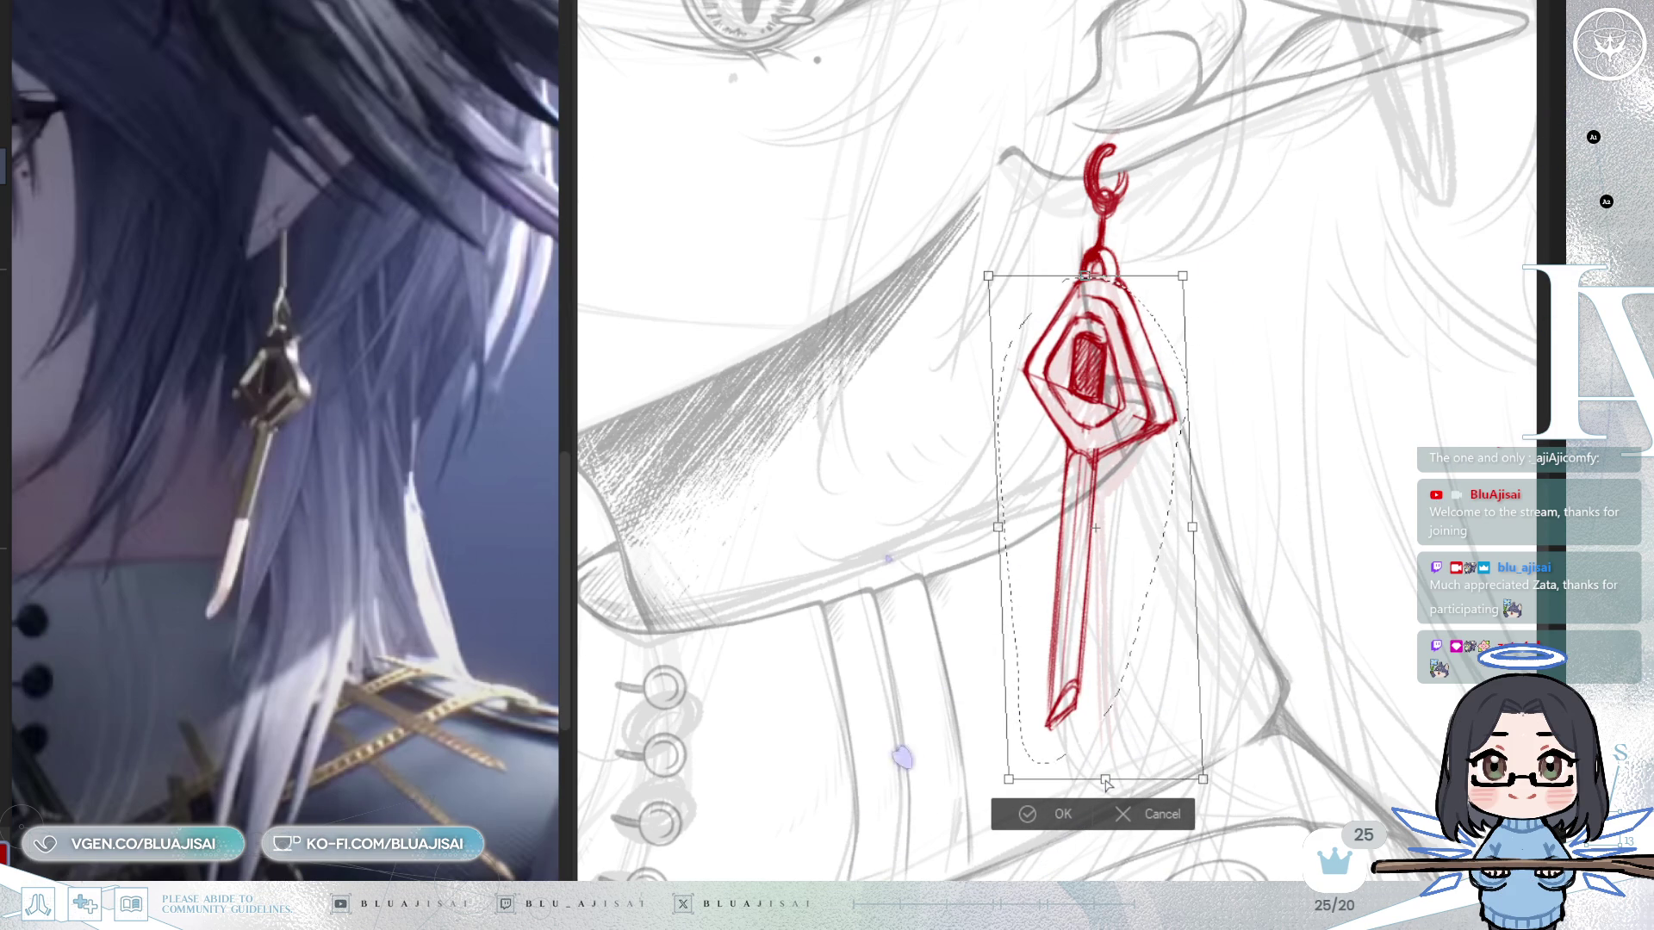
left_click(1148, 819)
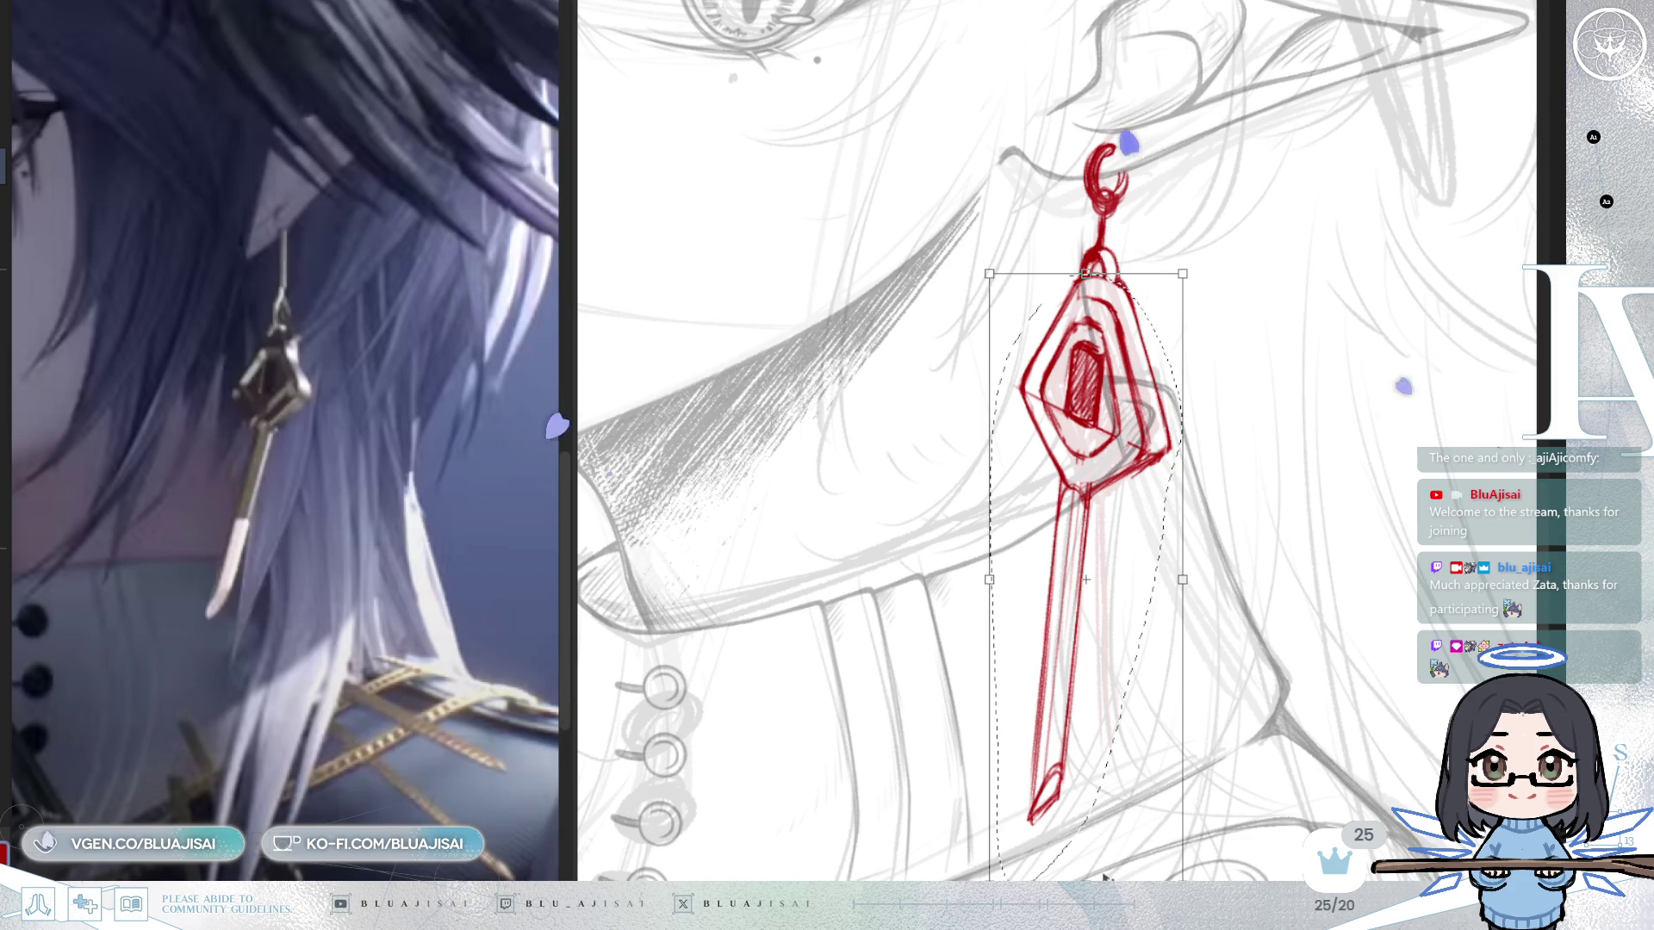
left_click_drag(1085, 879, 1088, 743)
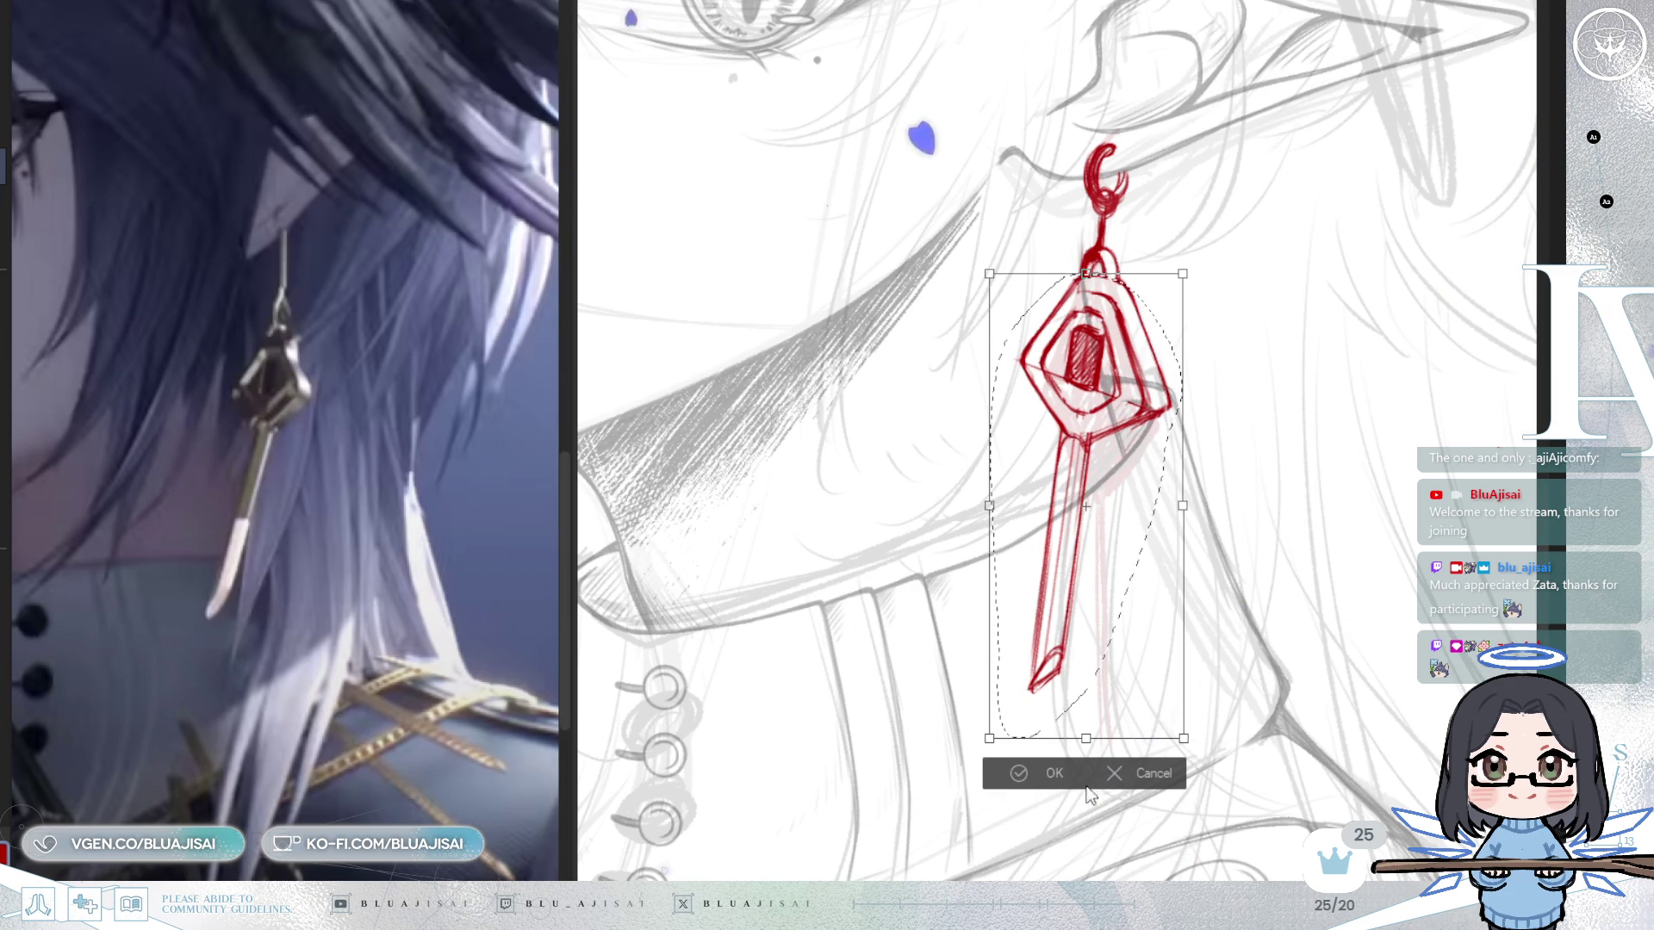
left_click(996, 778)
scroll(1058, 347, "up", 5)
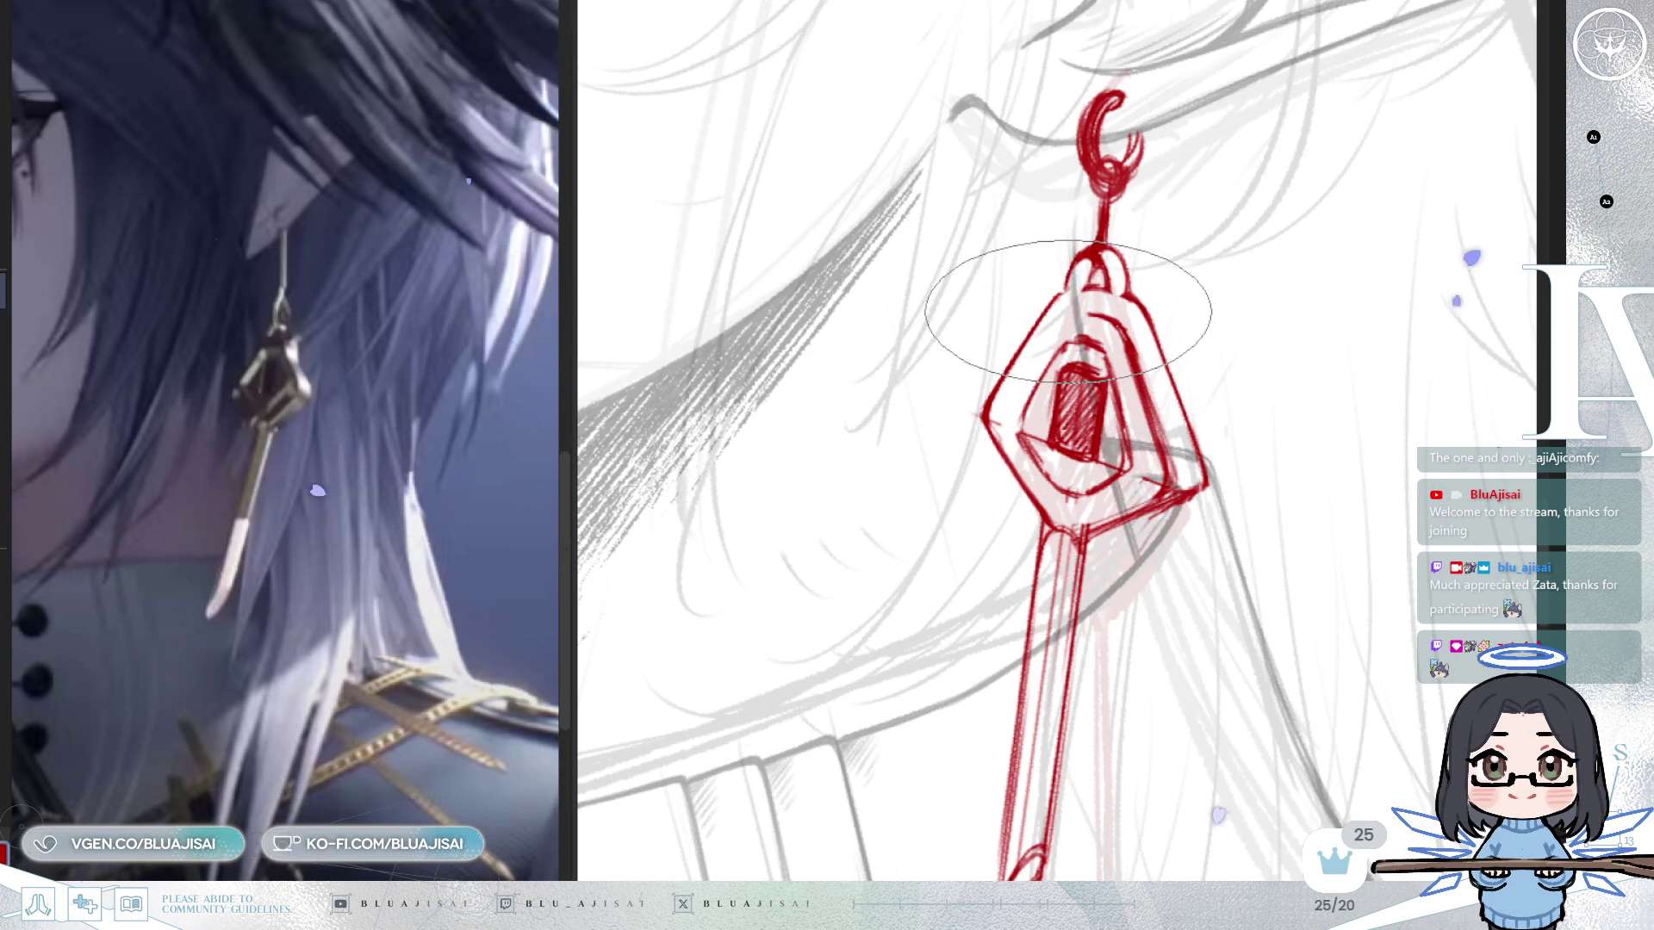
left_click_drag(1068, 310, 1037, 372)
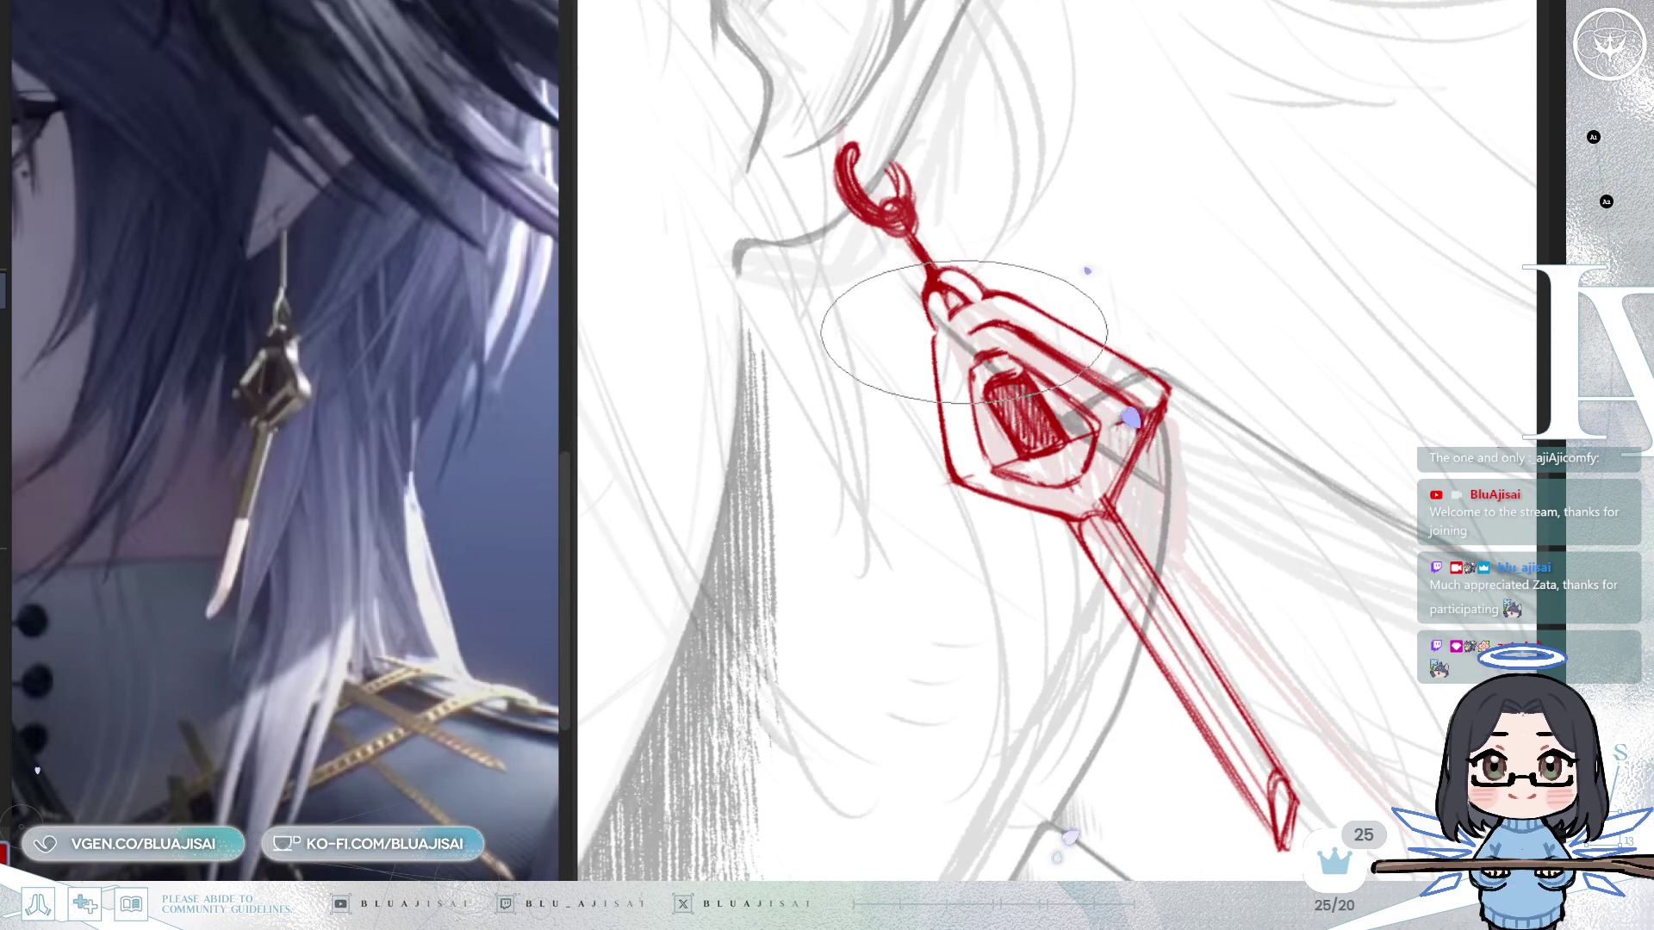
left_click_drag(944, 360, 1011, 336)
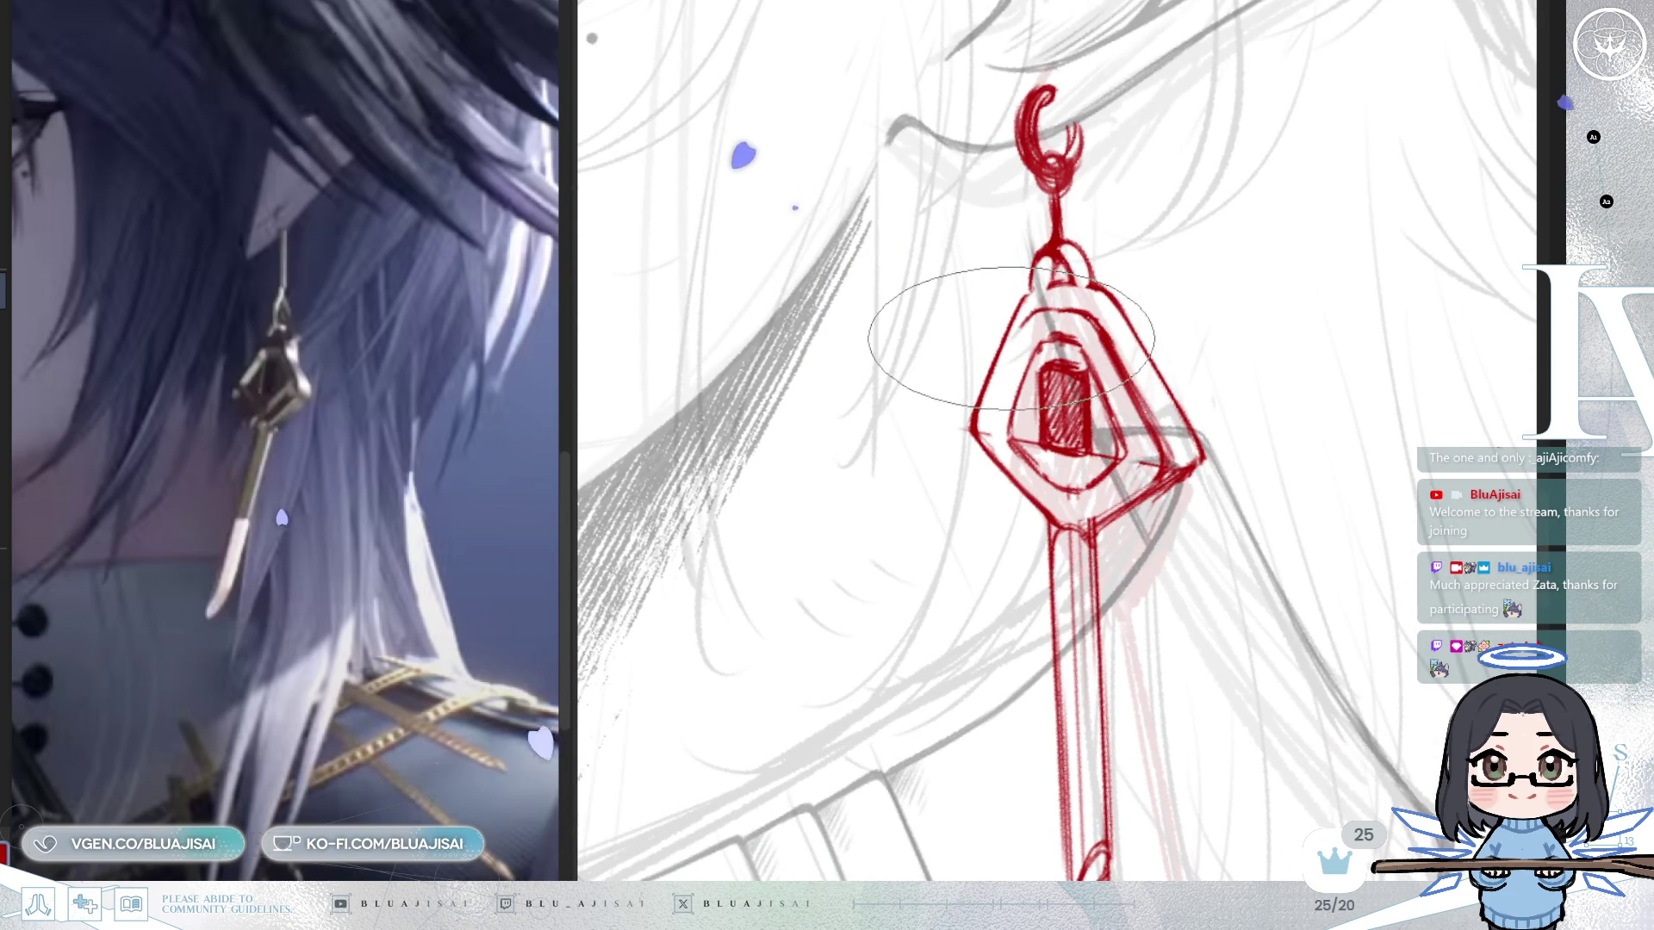
left_click_drag(1296, 210, 1330, 223)
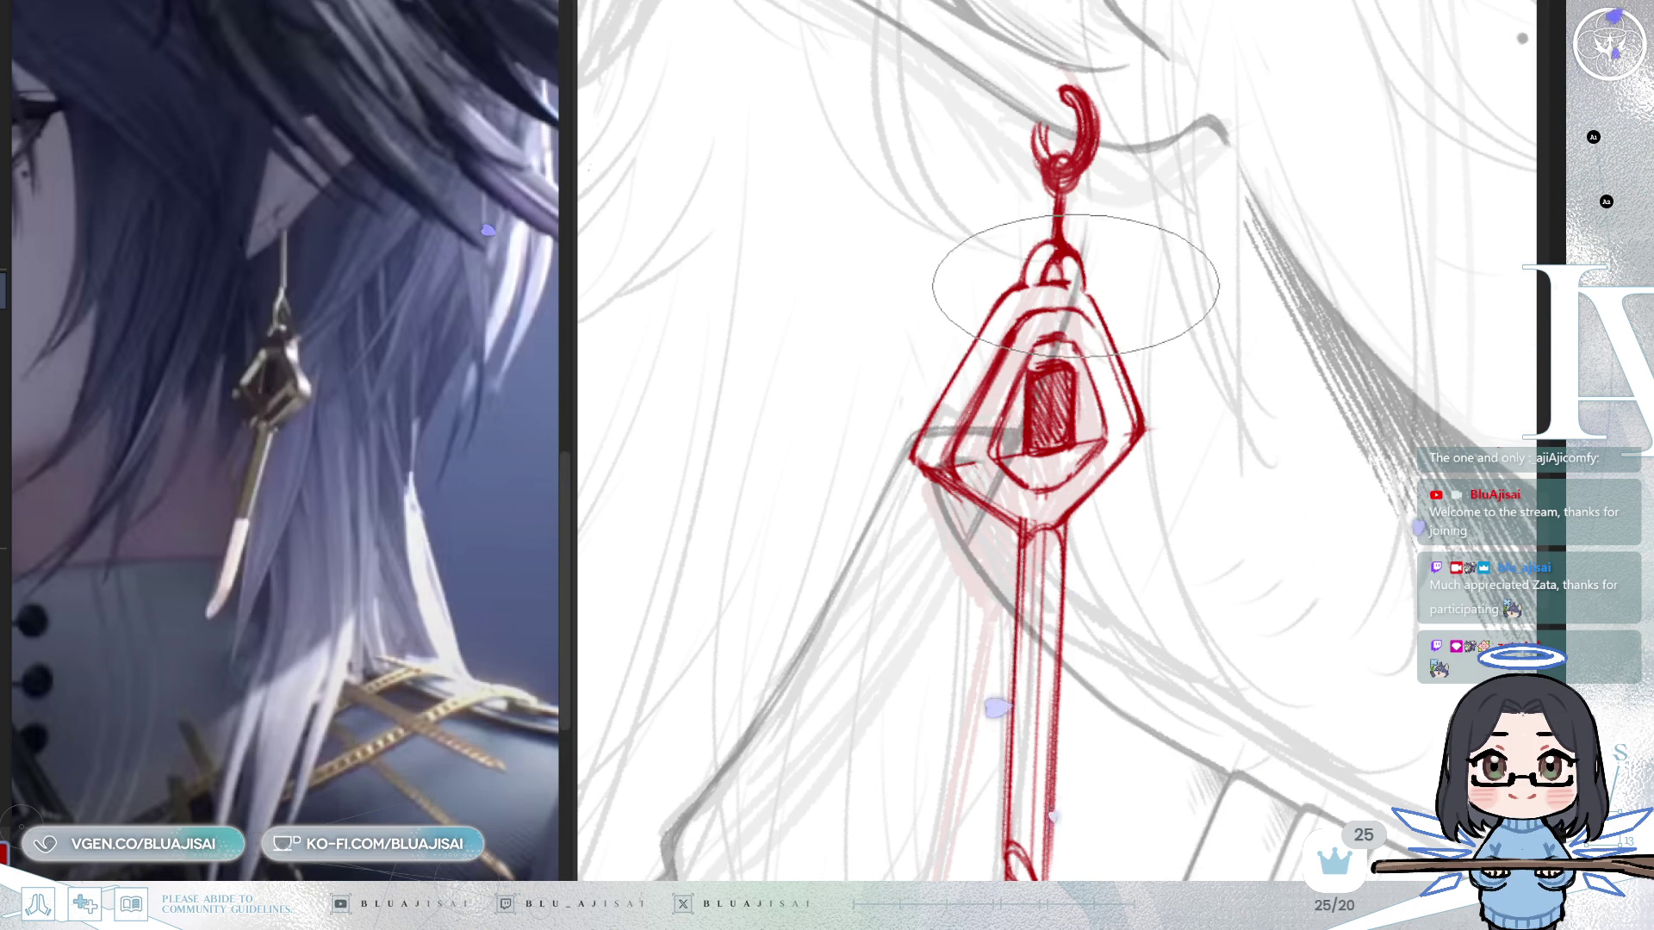
key("Home")
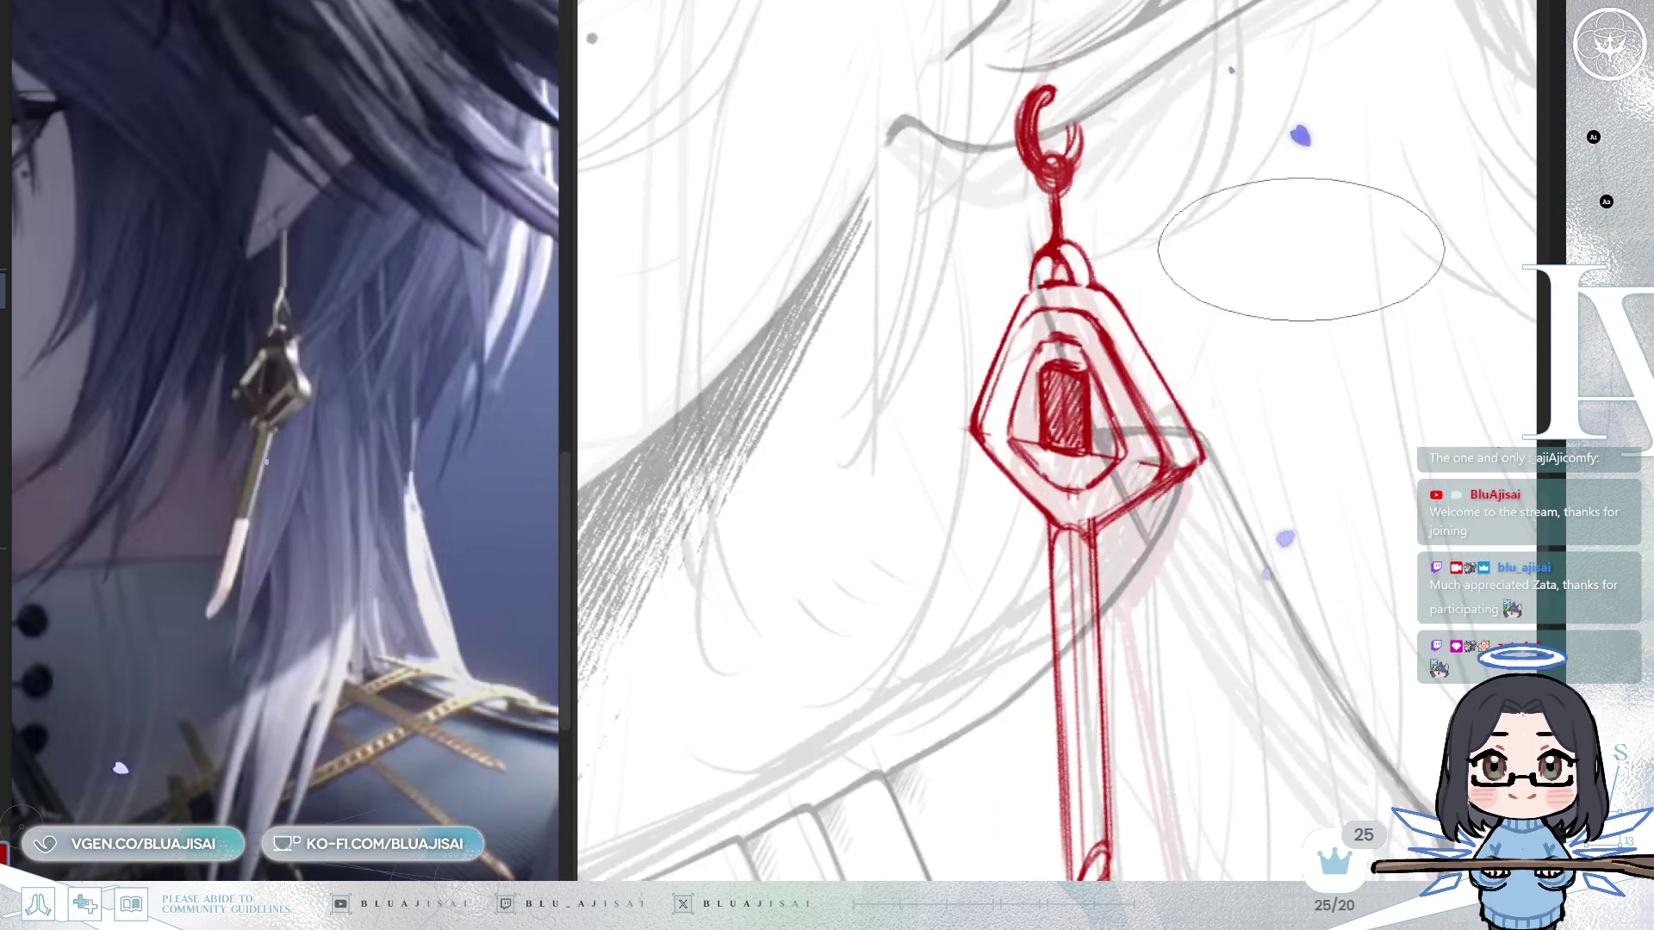
mouse_move(1344, 245)
left_mouse_down()
mouse_move(979, 8)
mouse_move(930, 118)
left_mouse_up()
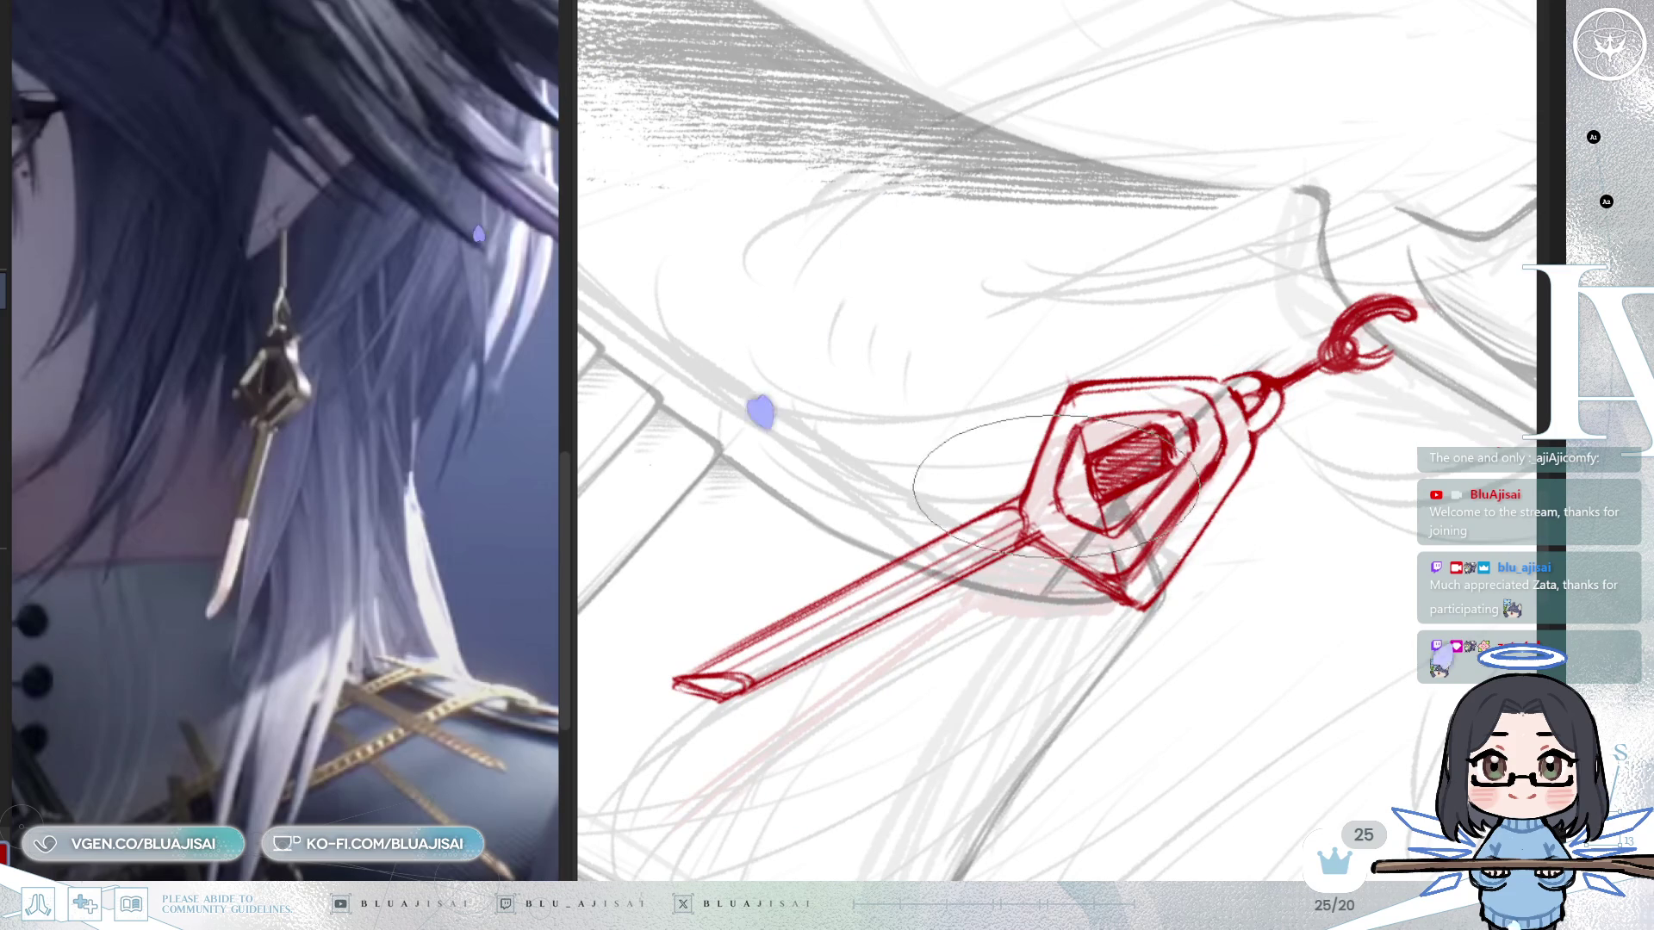
key("Home")
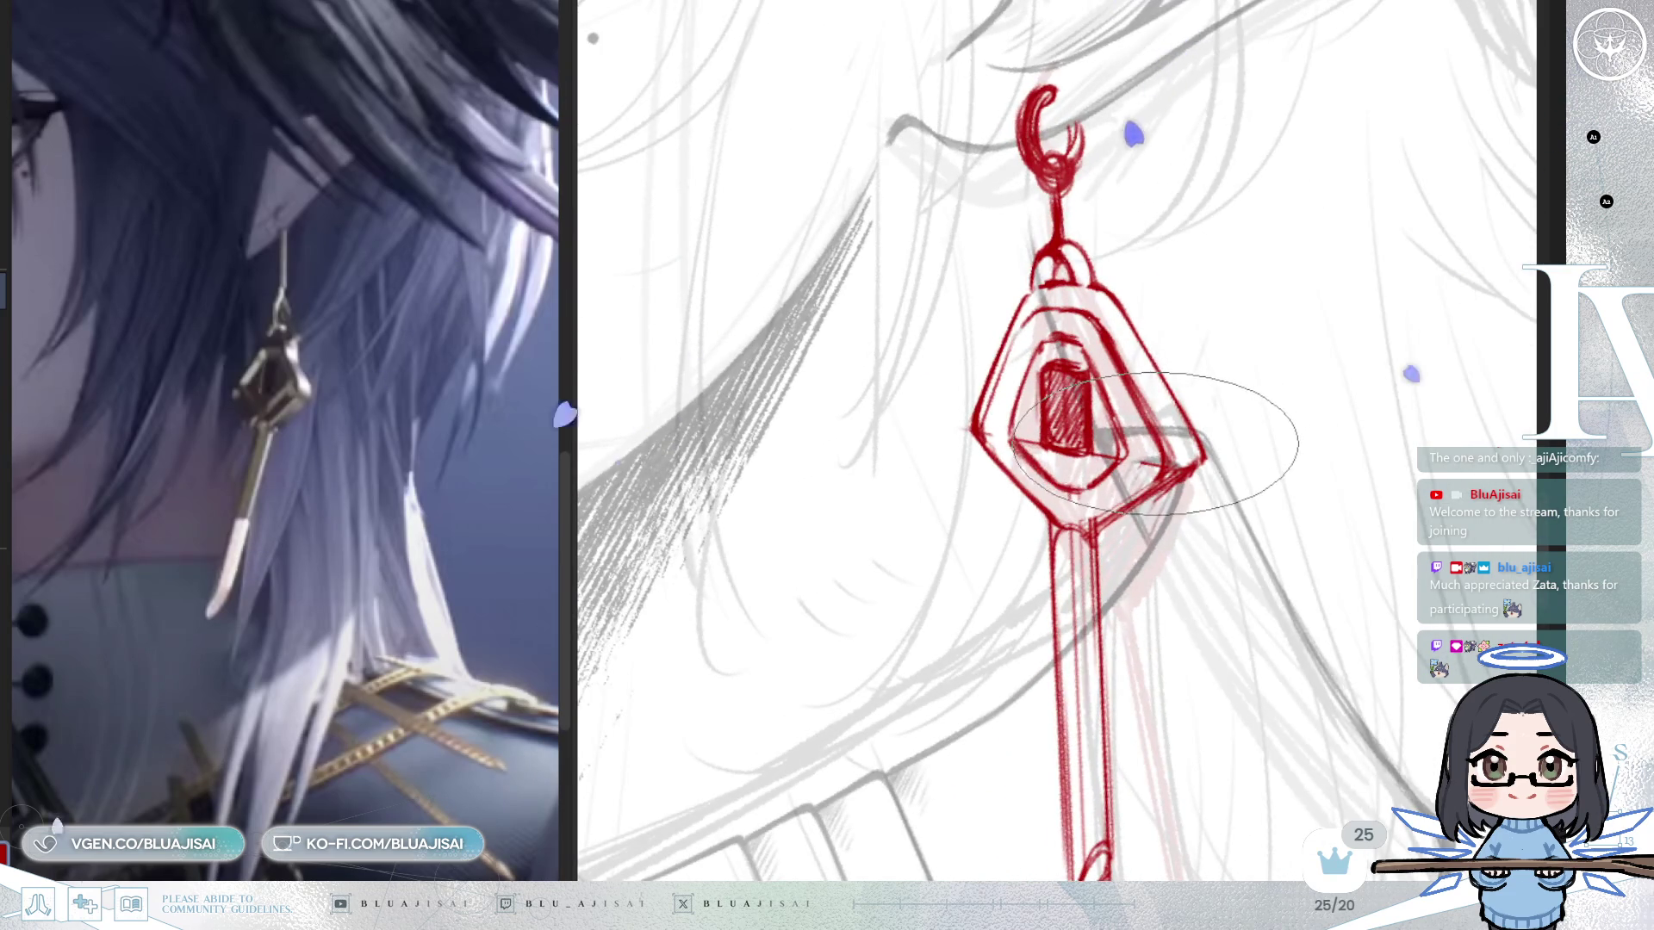
key("End")
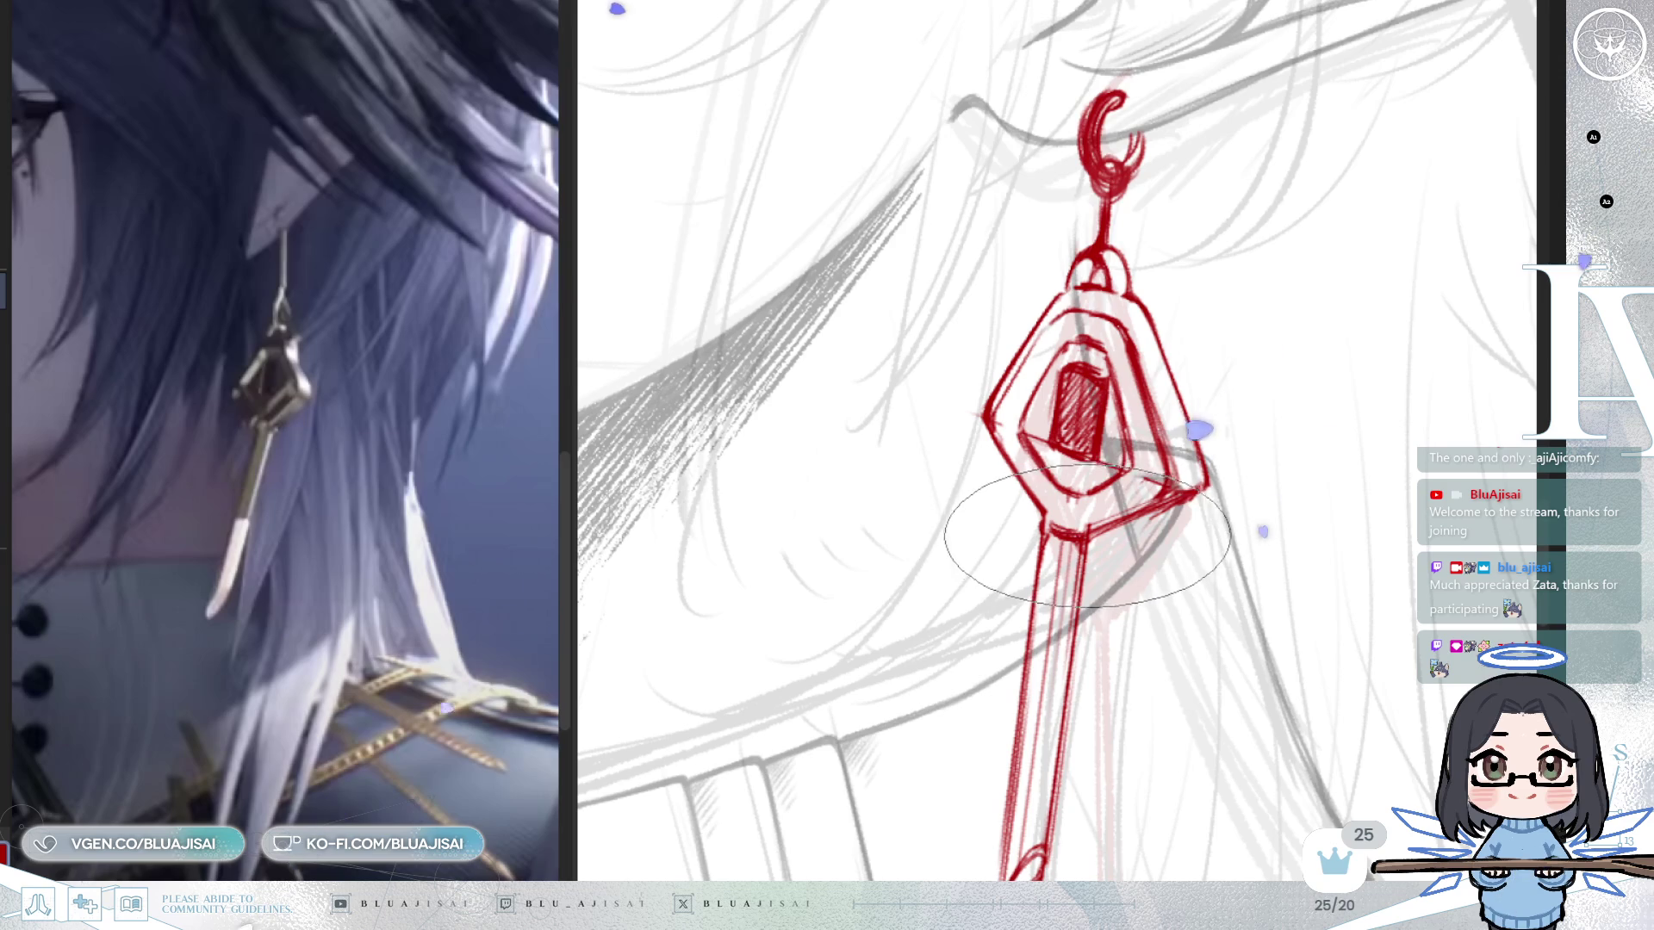
key("End")
key("End")
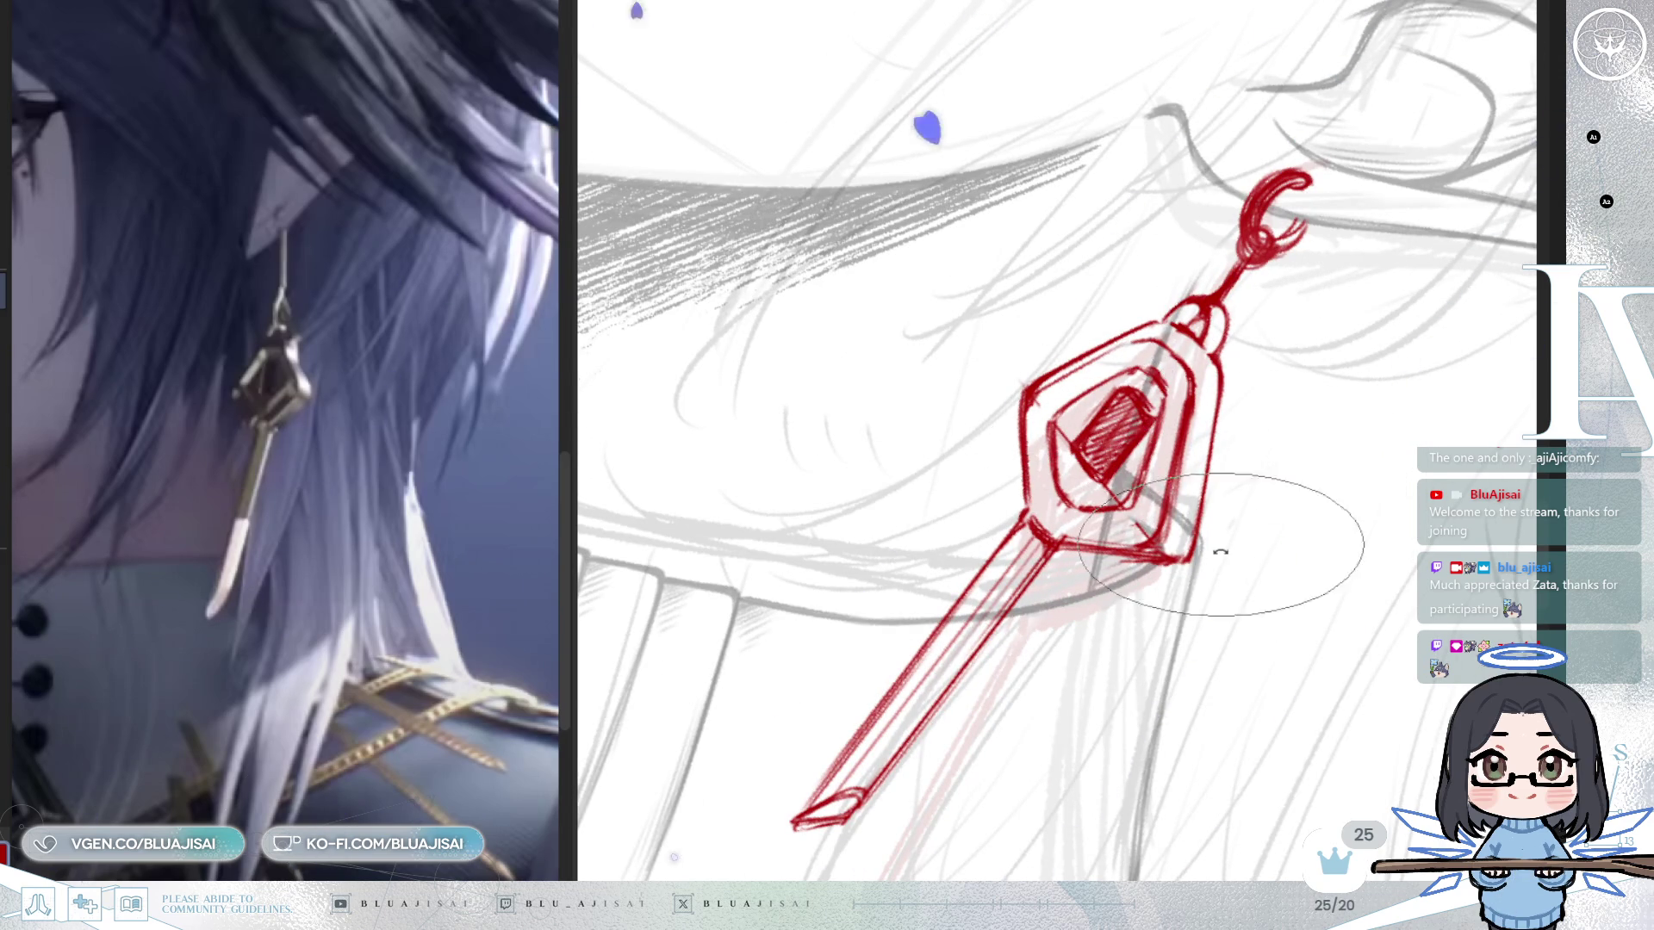
key("Home")
scroll(1223, 525, "down", 3)
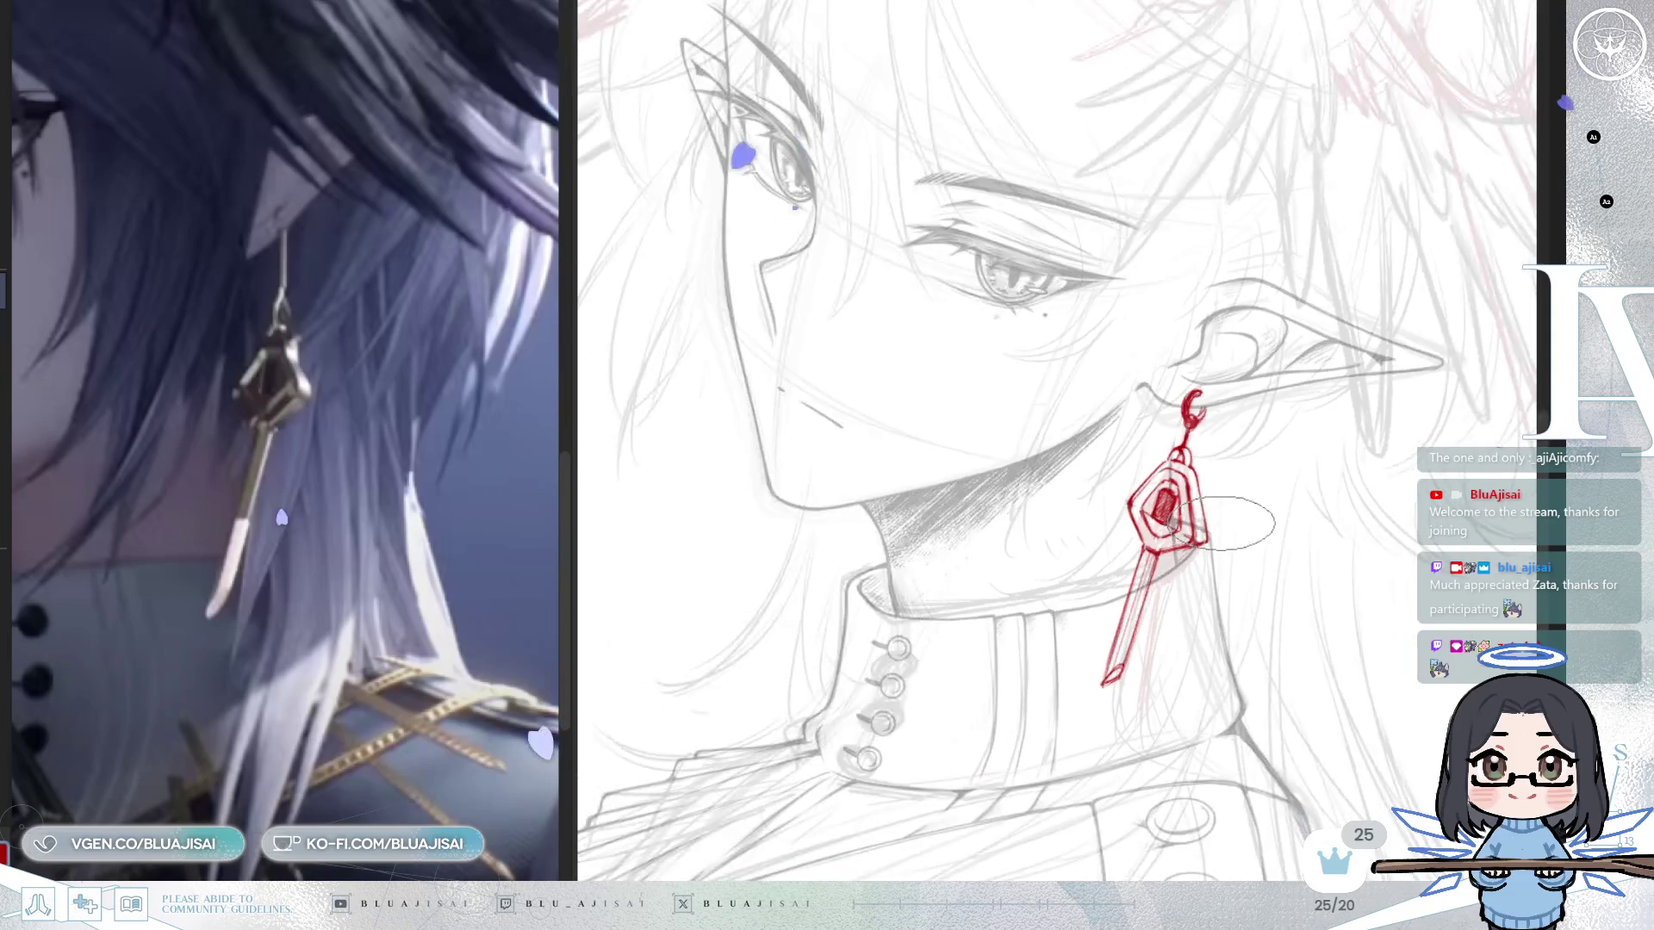
key("Home")
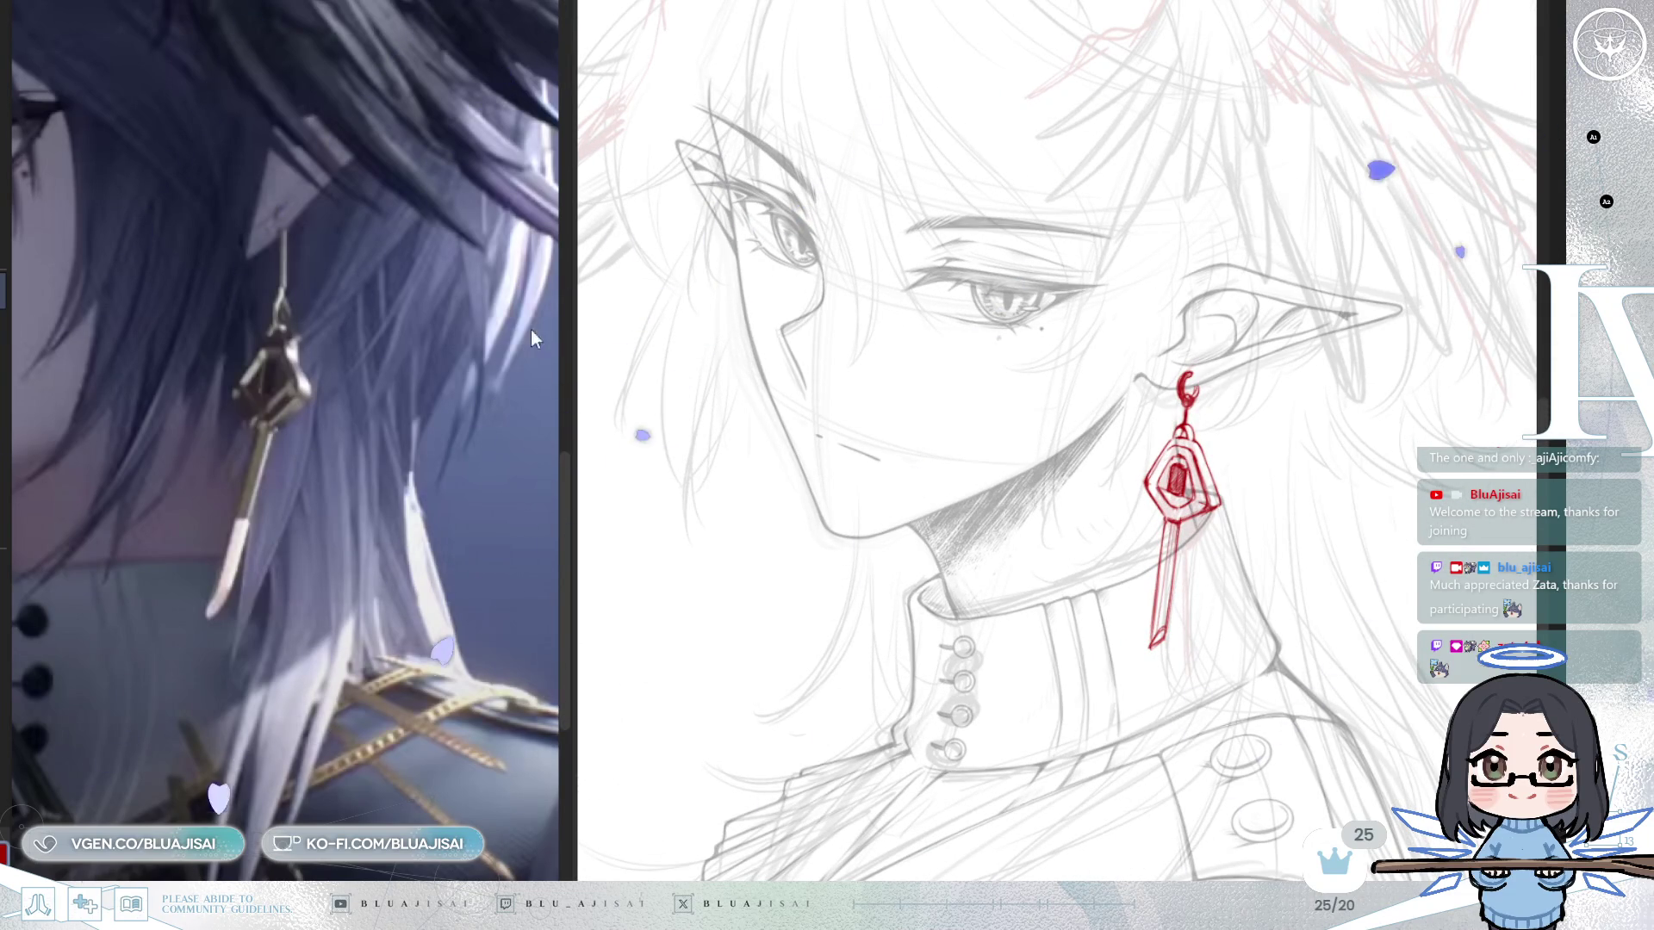
scroll(1180, 448, "up", 3)
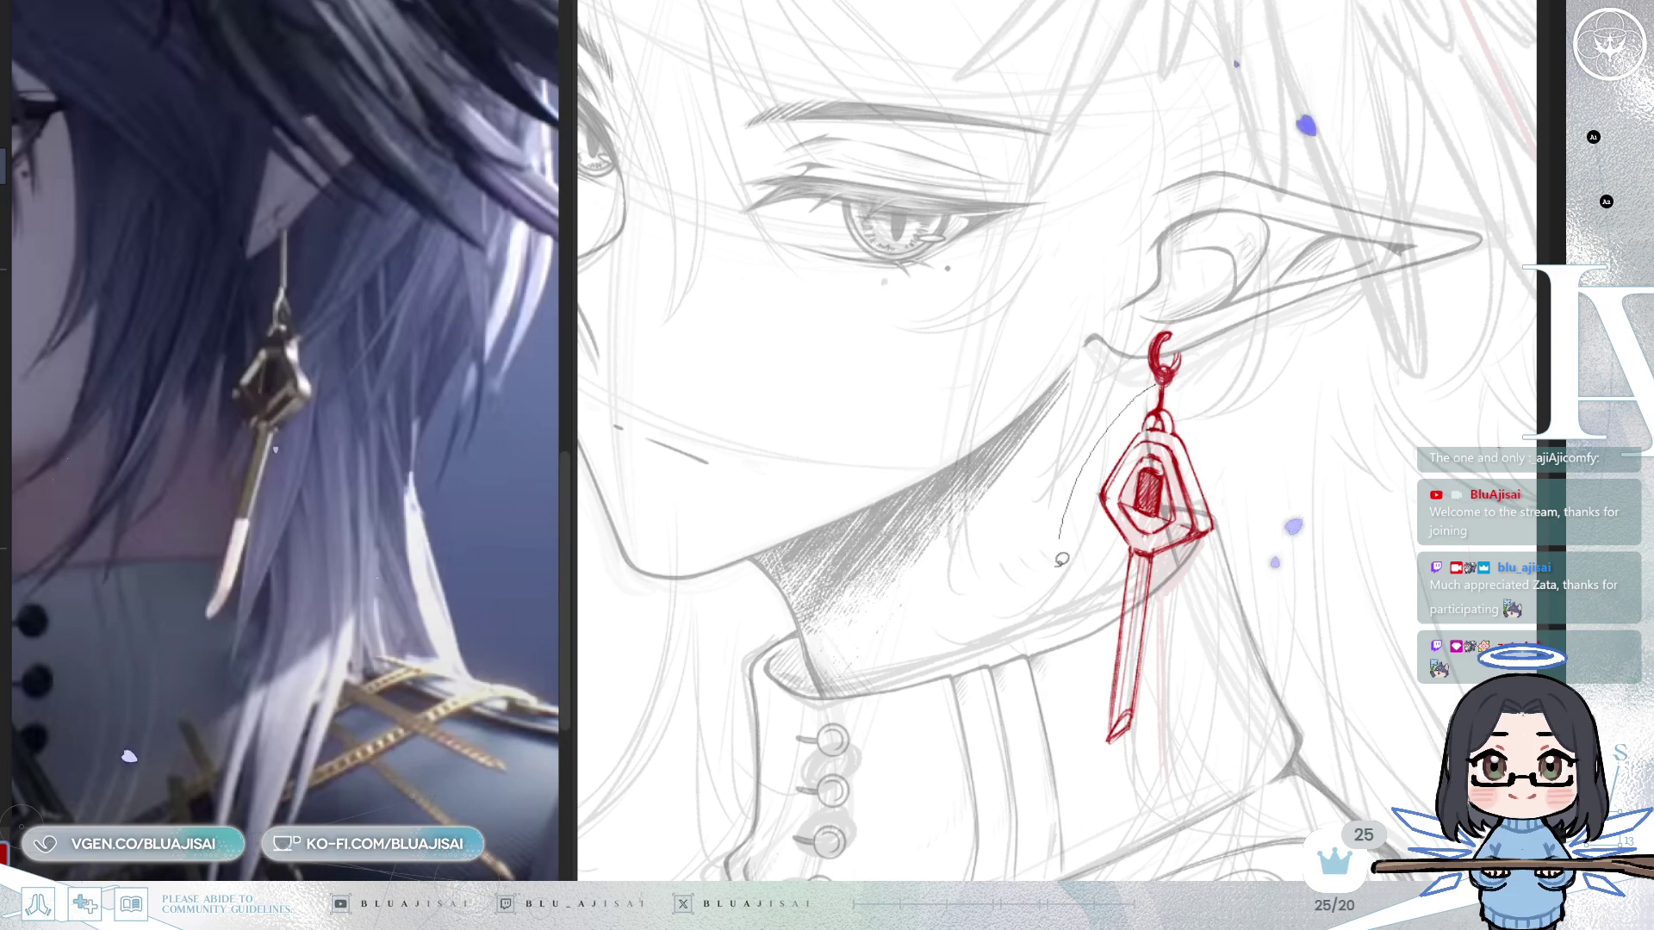
Reselect the red earring sketch and tilt it slightly.
left_click_drag(1192, 385, 1212, 387)
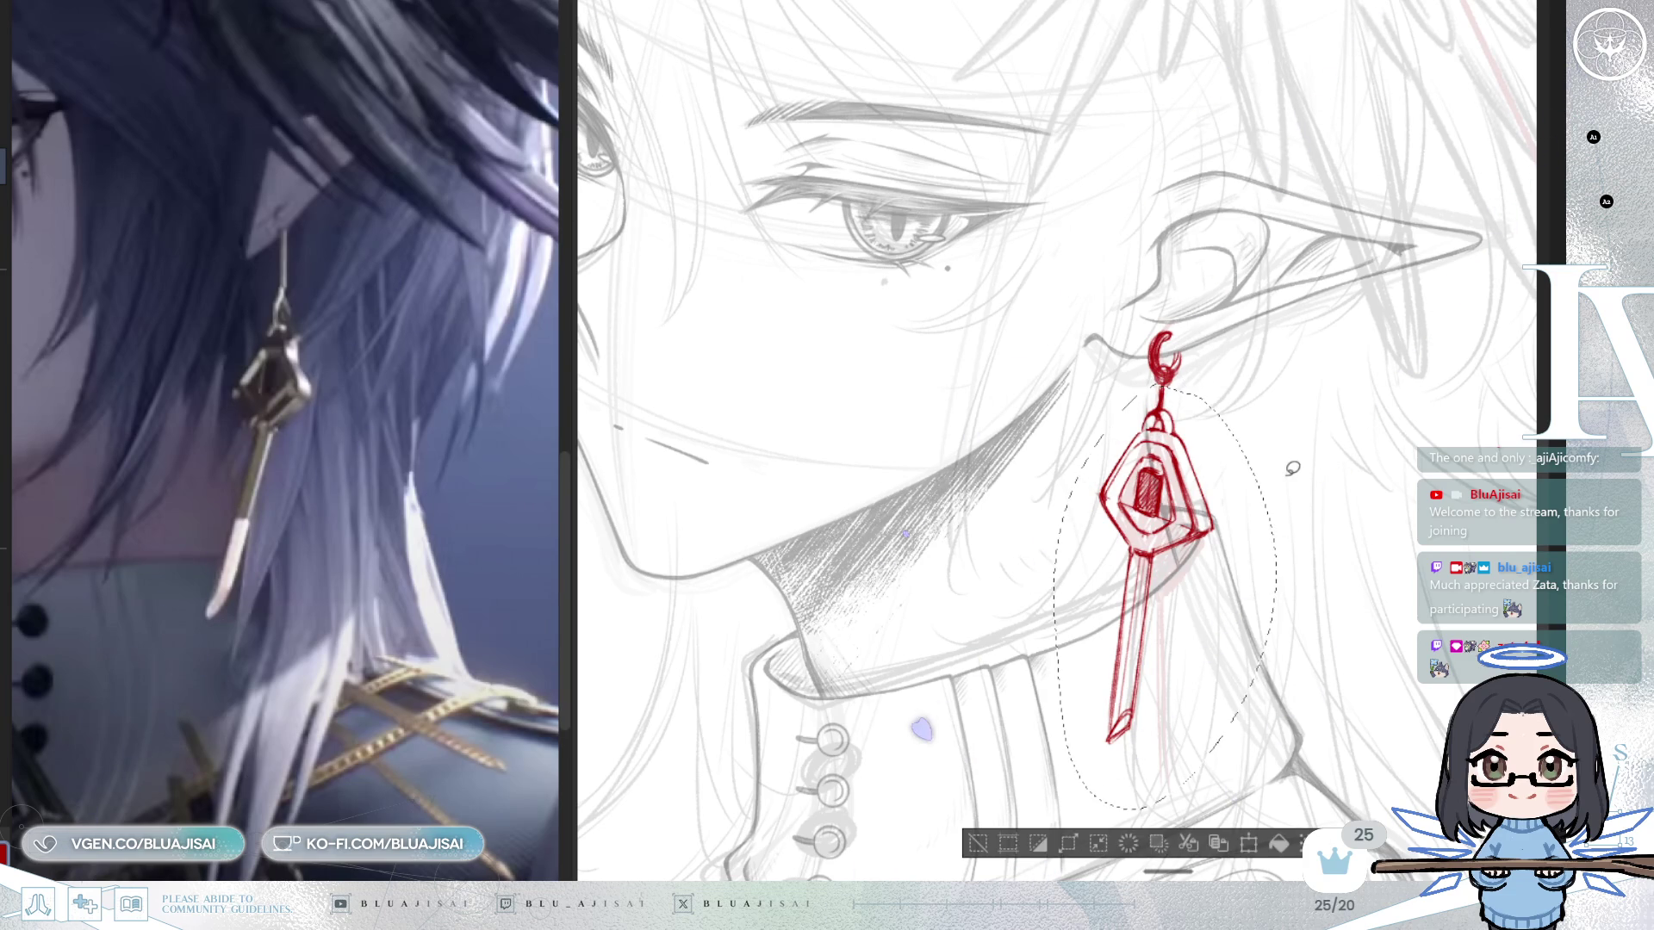
key("ctrl+t")
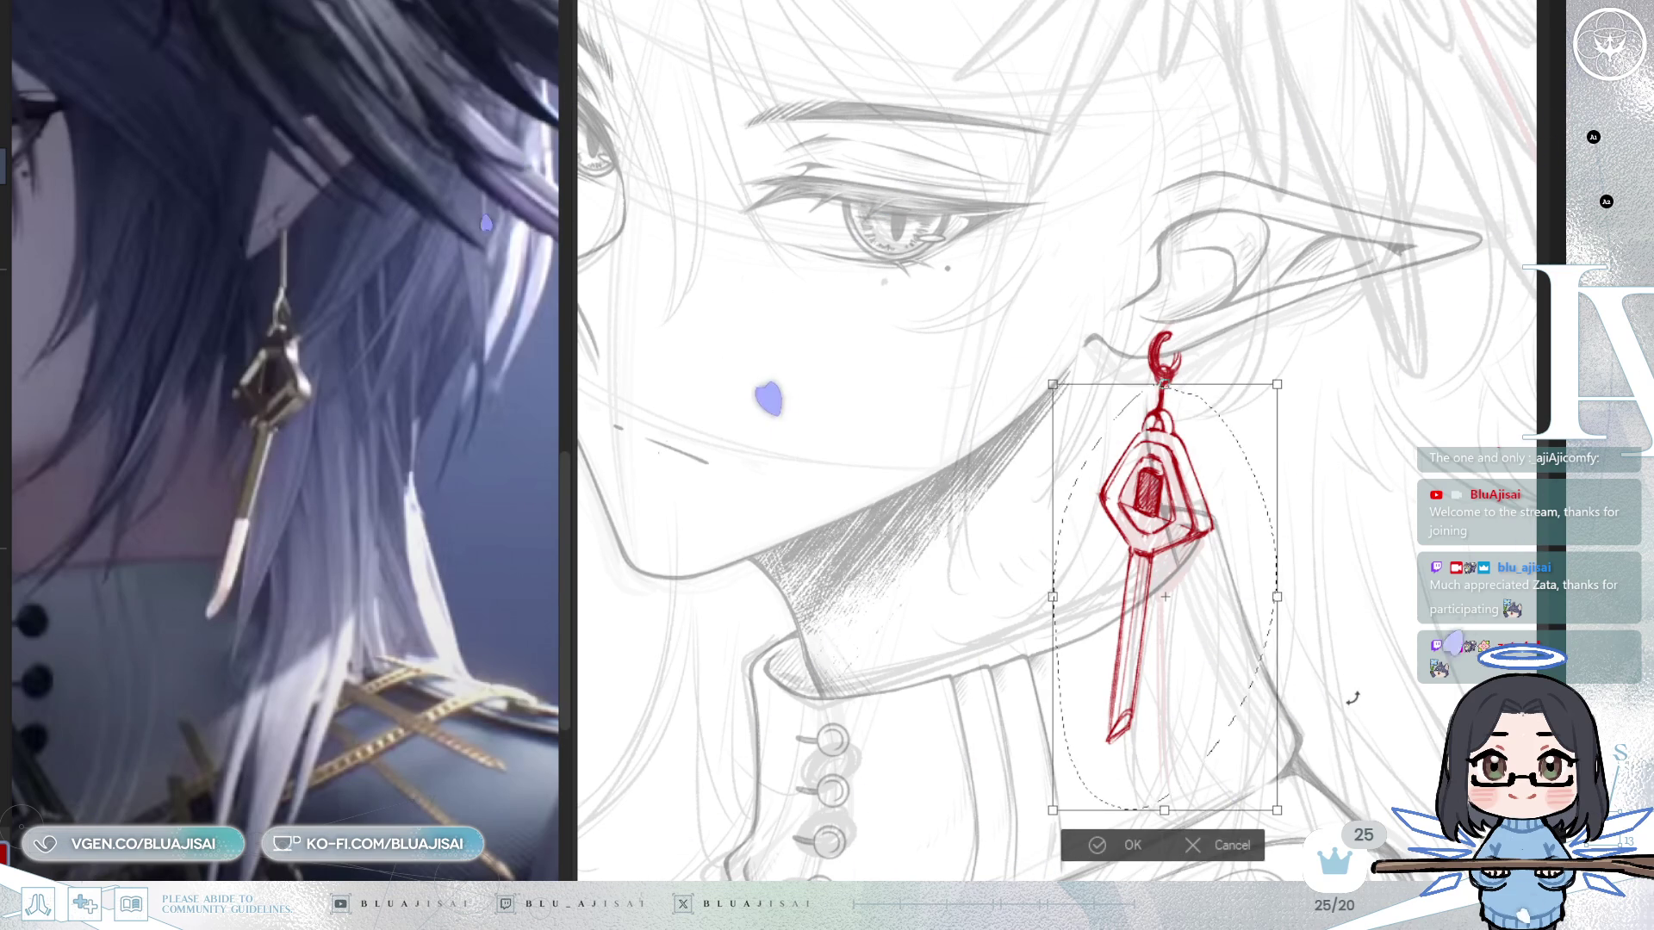
mouse_move(1364, 668)
left_mouse_down()
mouse_move(1371, 652)
mouse_move(1376, 677)
left_mouse_up()
mouse_move(1144, 685)
left_mouse_down()
mouse_move(1321, 646)
mouse_move(705, 629)
mouse_move(1077, 594)
left_mouse_up()
key("Return")
Shift the earring far left with a slight clockwise tilt, keeping the sketch intact.
left_click_drag(858, 680, 1068, 671)
key("ctrl+t")
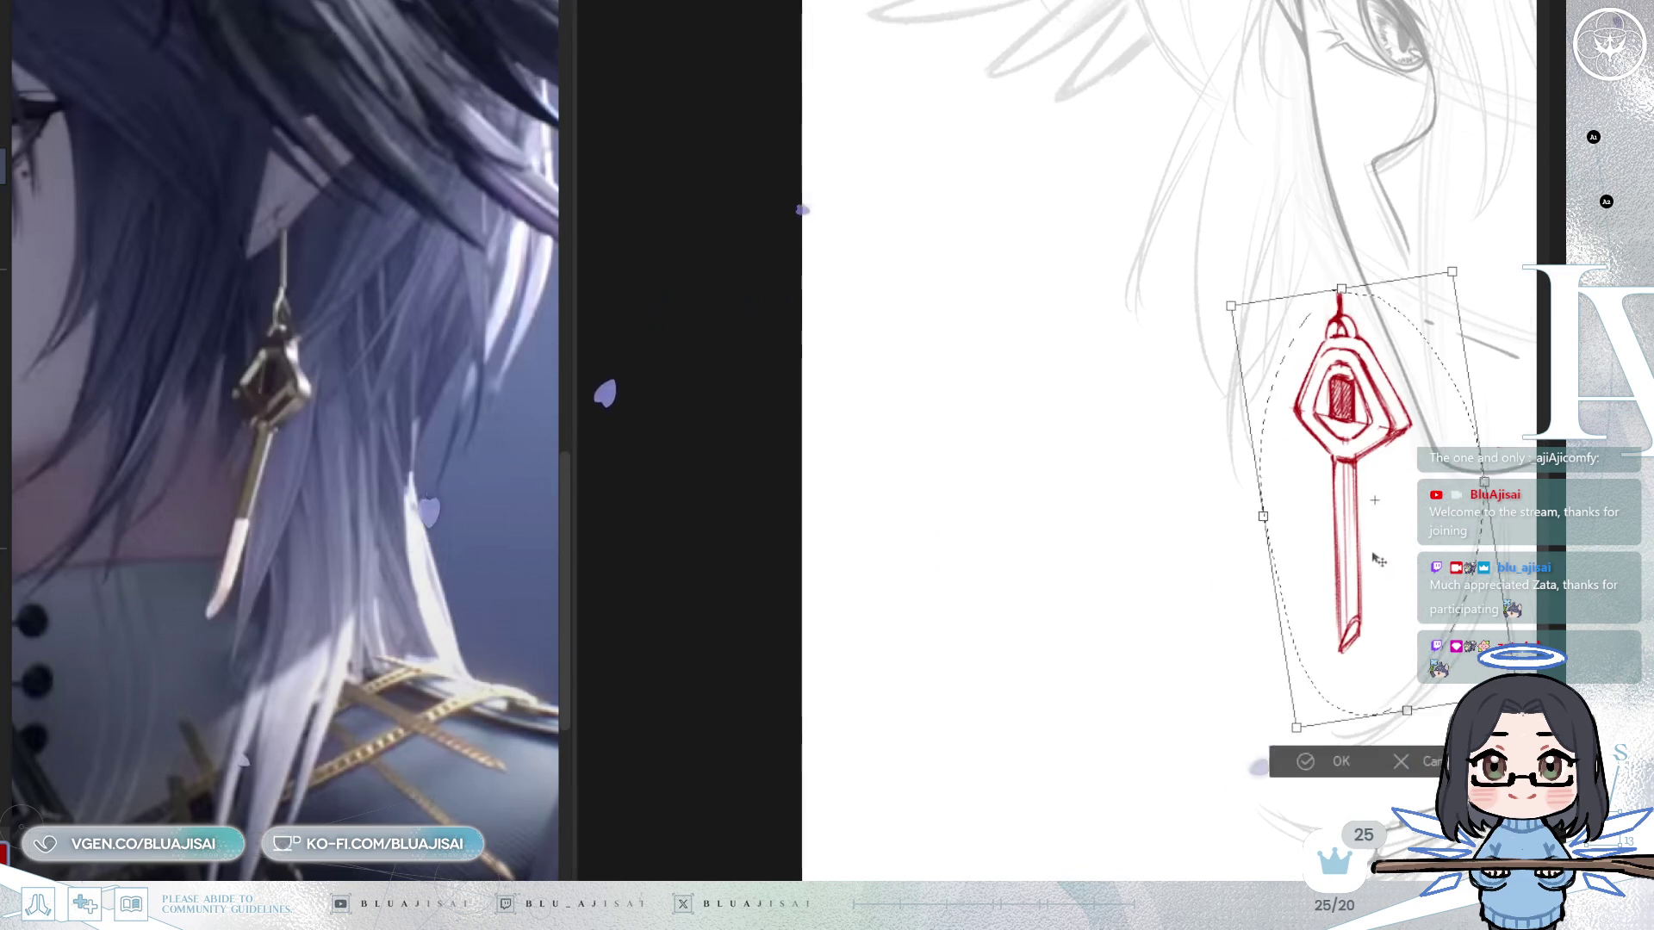
left_click_drag(1331, 551, 841, 566)
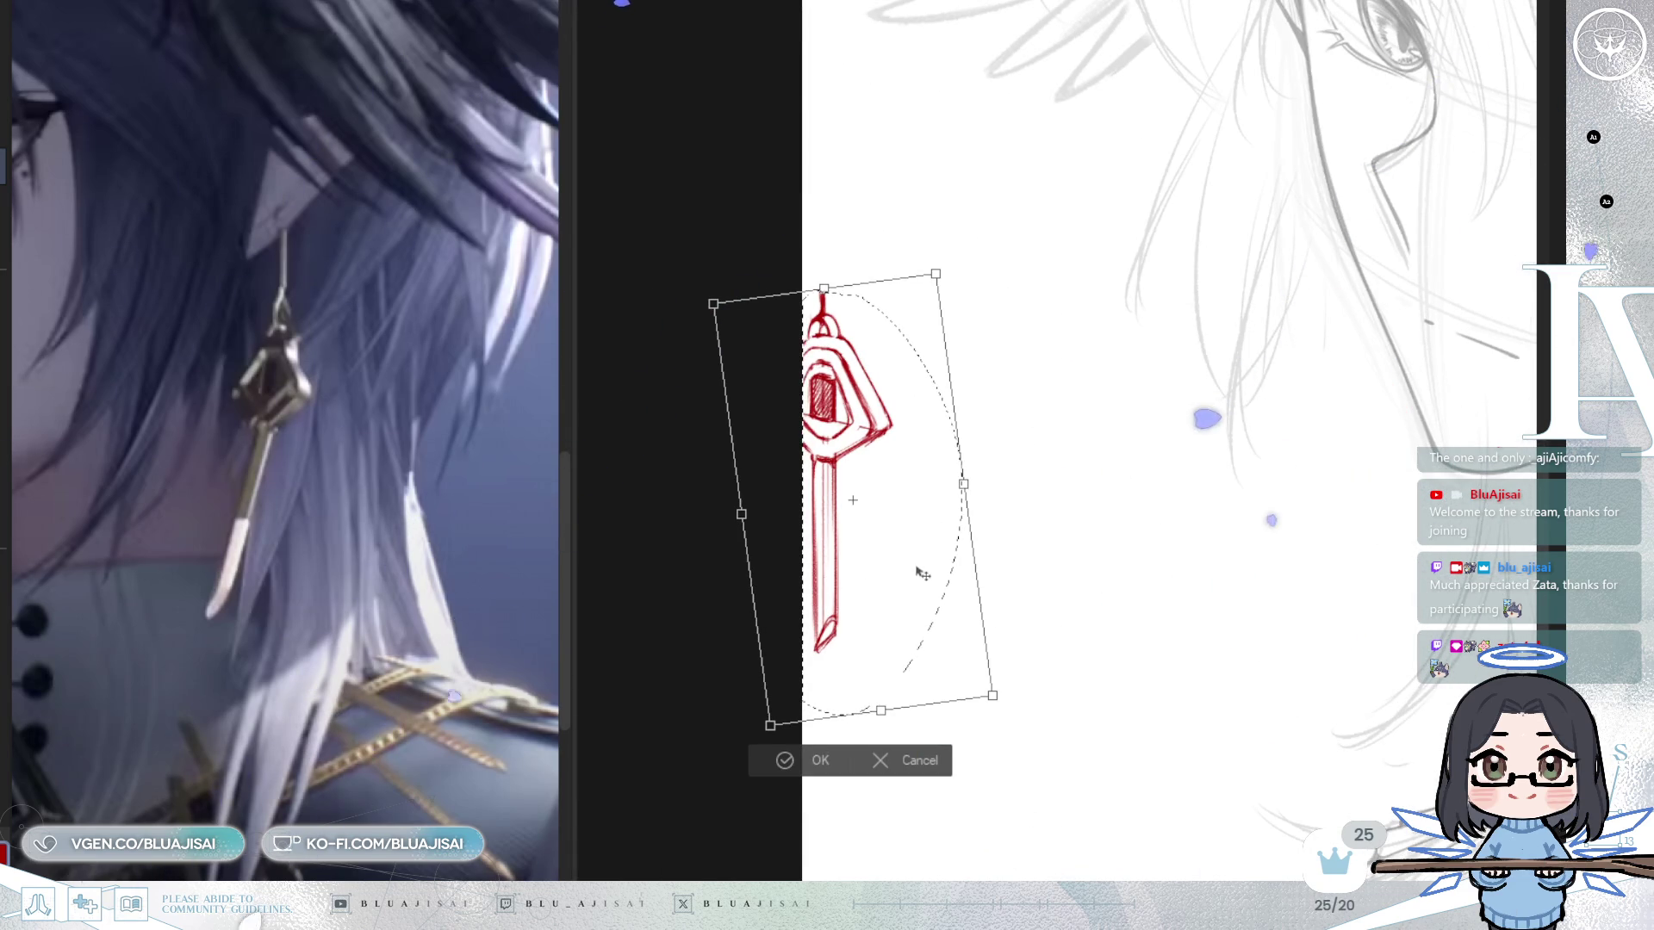
scroll(904, 580, "up", 2)
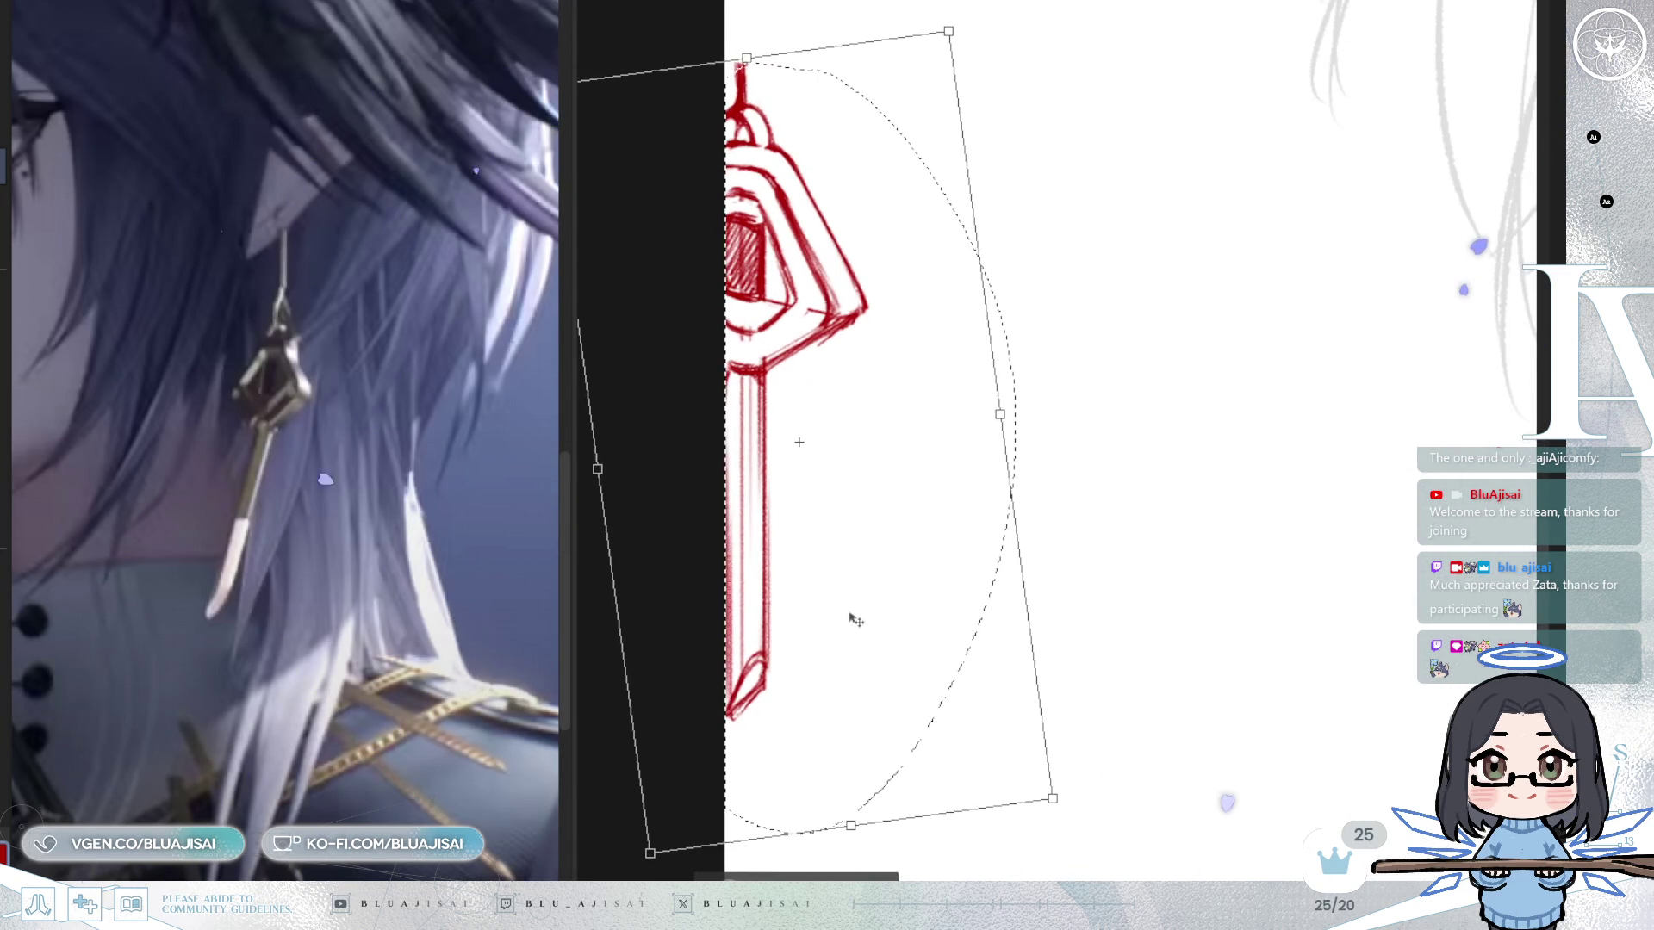
left_click_drag(1075, 422, 1074, 428)
key("Return")
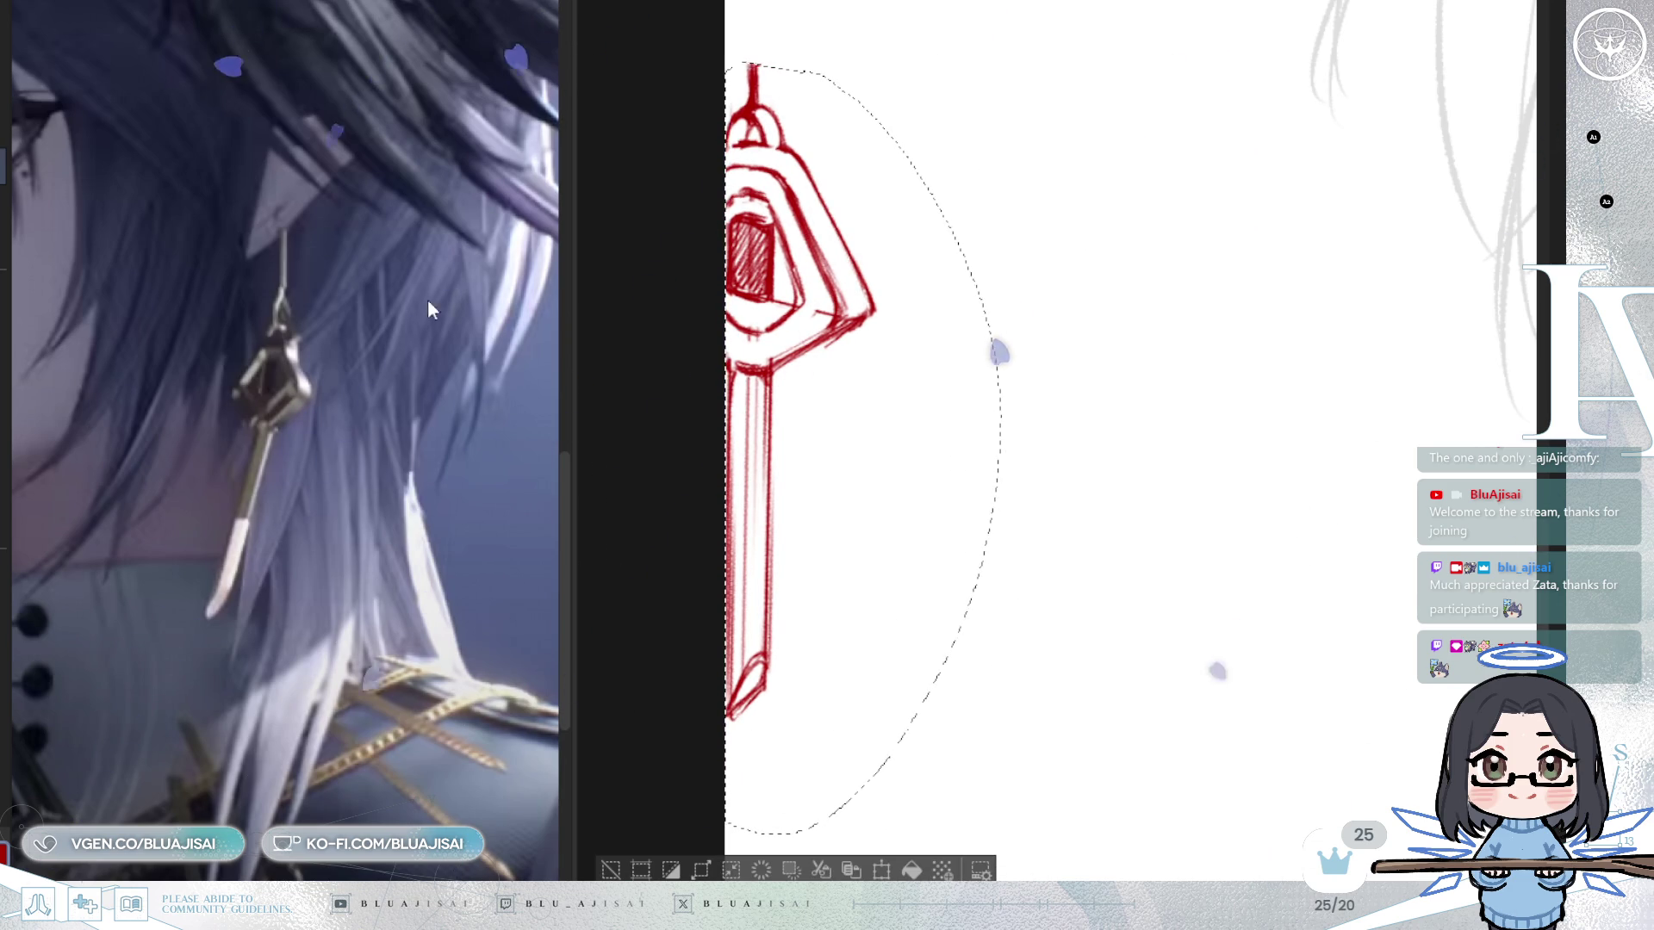
key("Delete")
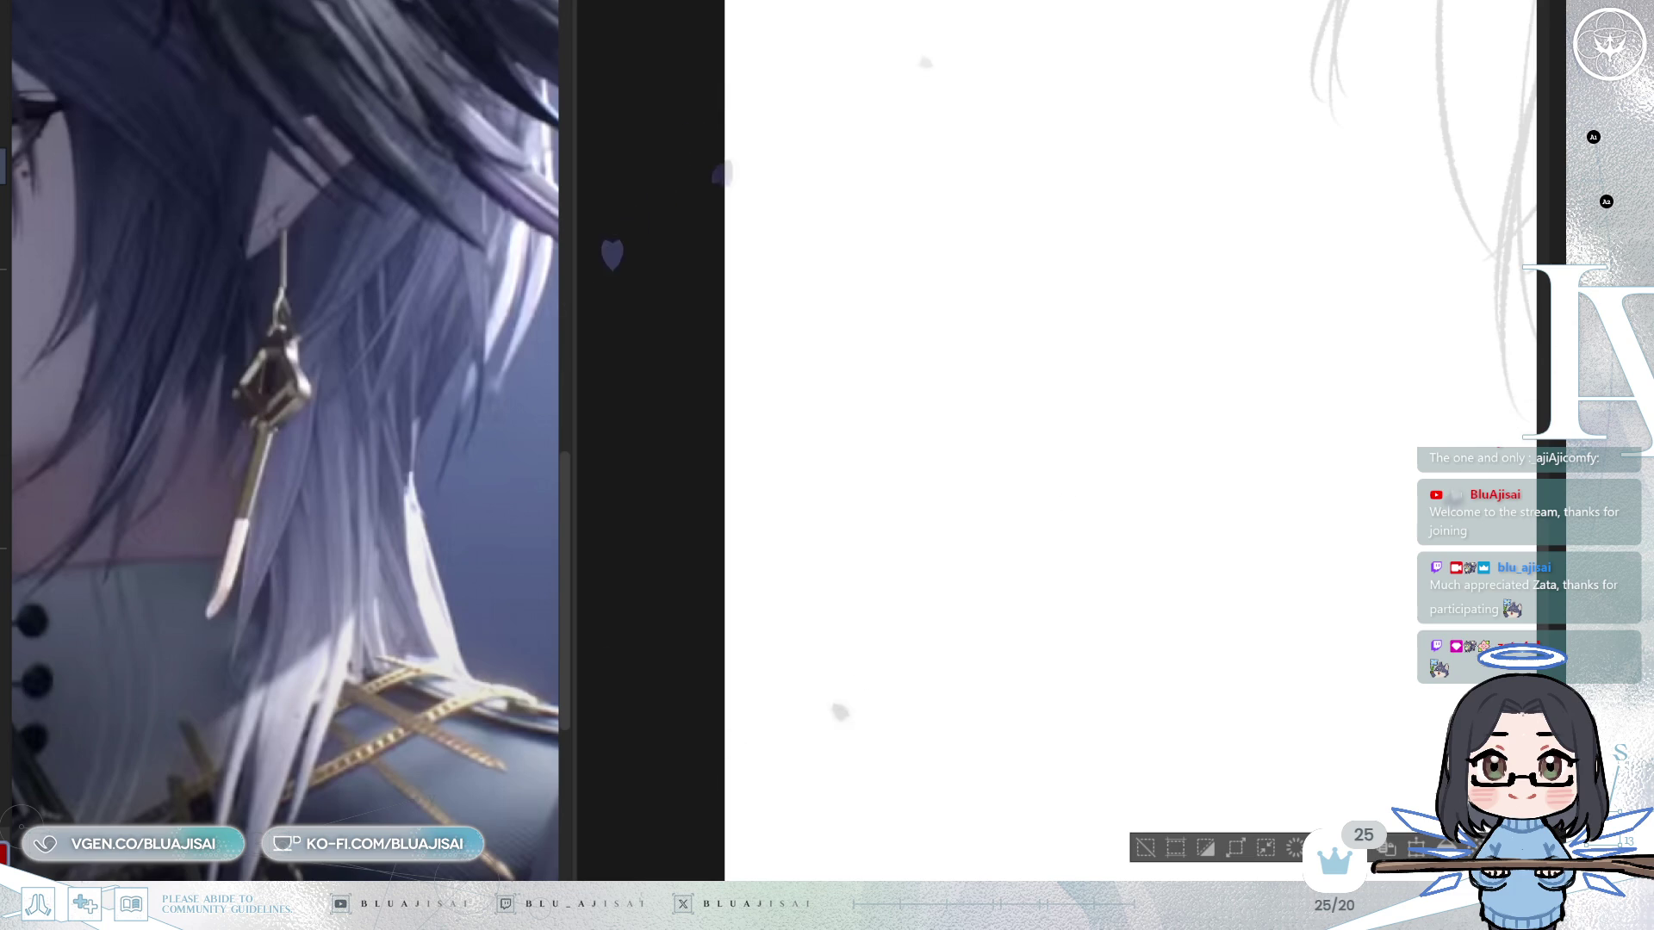
key("ctrl+z")
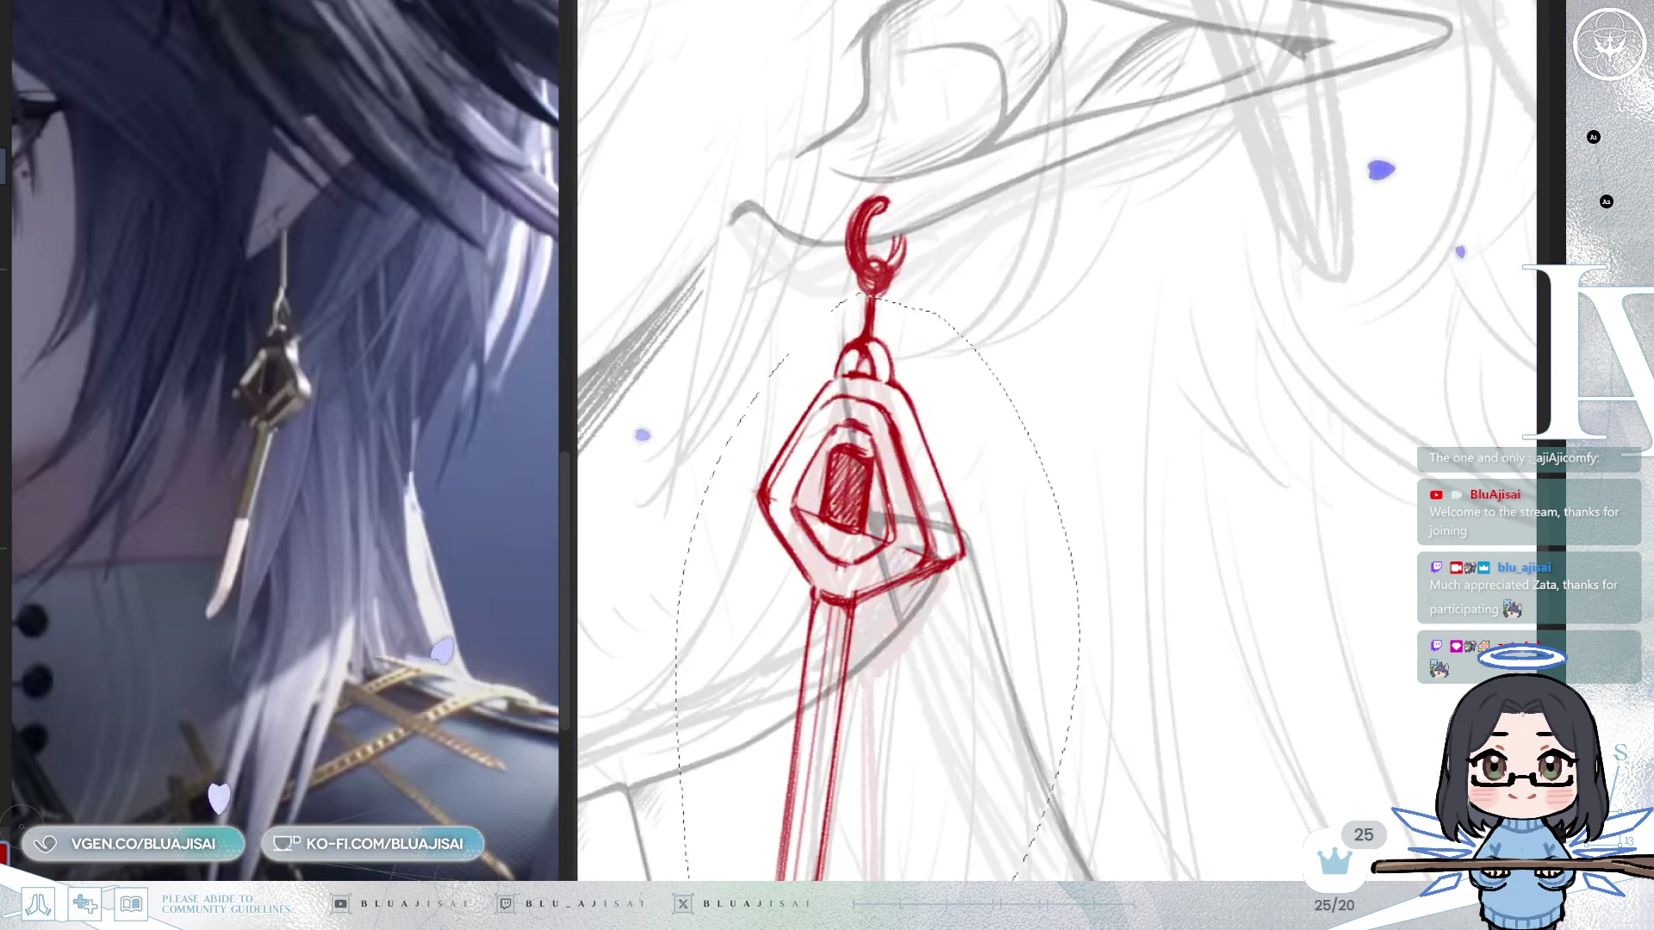
scroll(1060, 484, "down", 3)
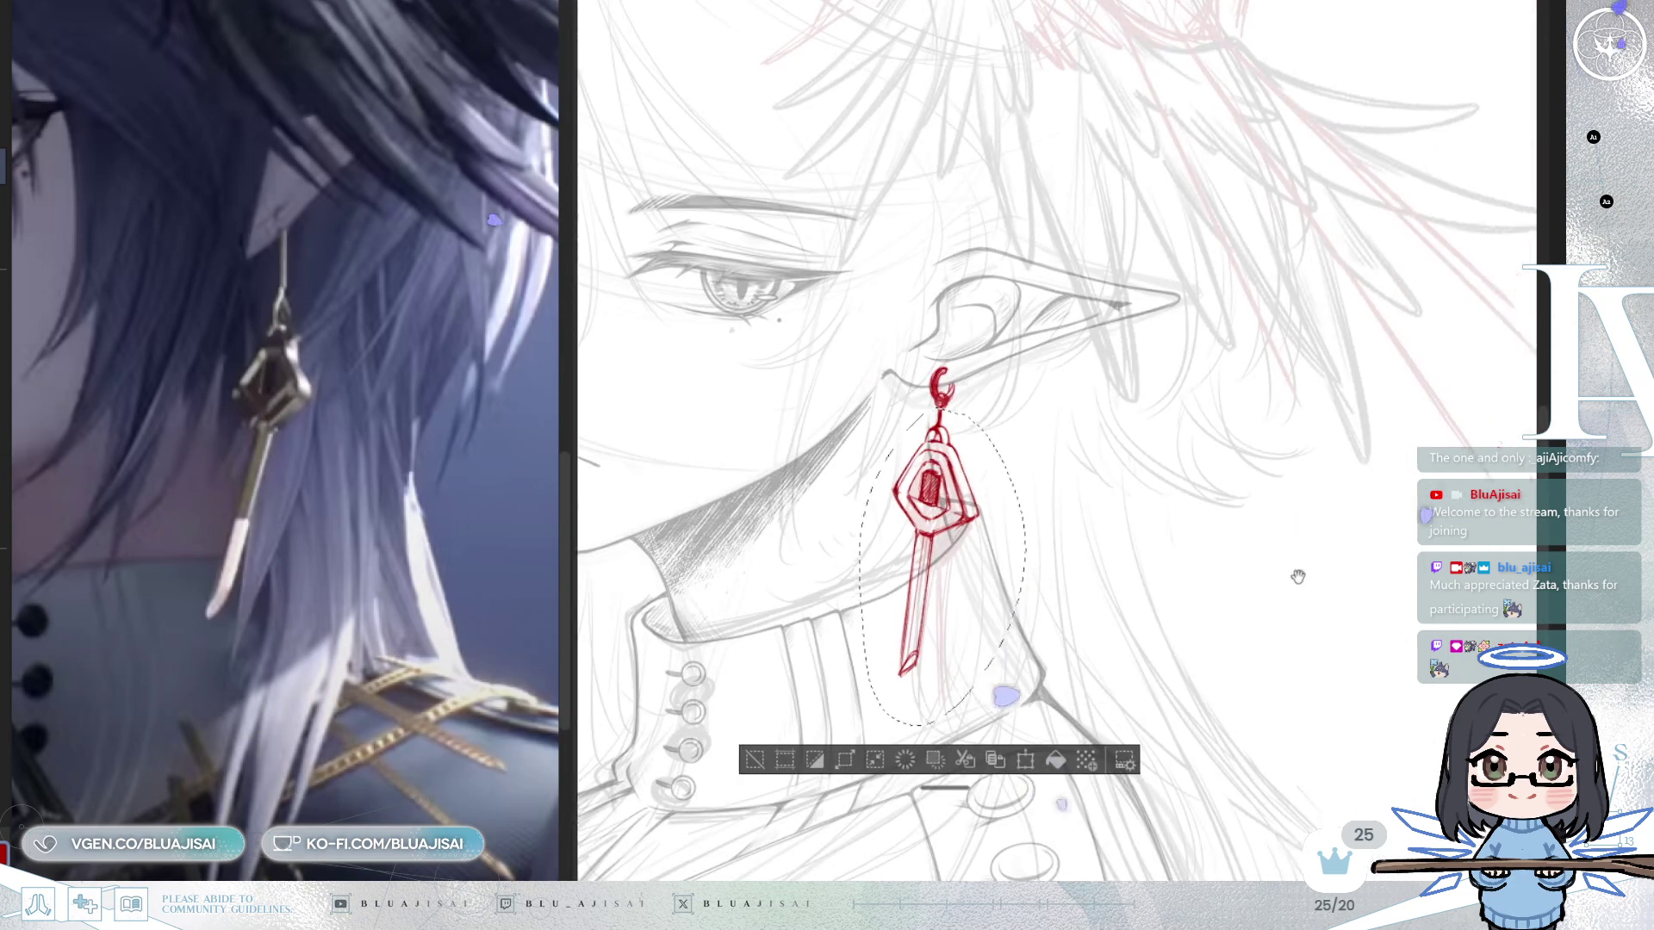
Re-tilt the earring and move it up to hang just below the ear hoop.
key("ctrl+t")
left_click_drag(944, 662, 930, 689)
left_click_drag(740, 603, 1301, 594)
scroll(1275, 594, "up", 2)
scroll(1097, 470, "up", 3)
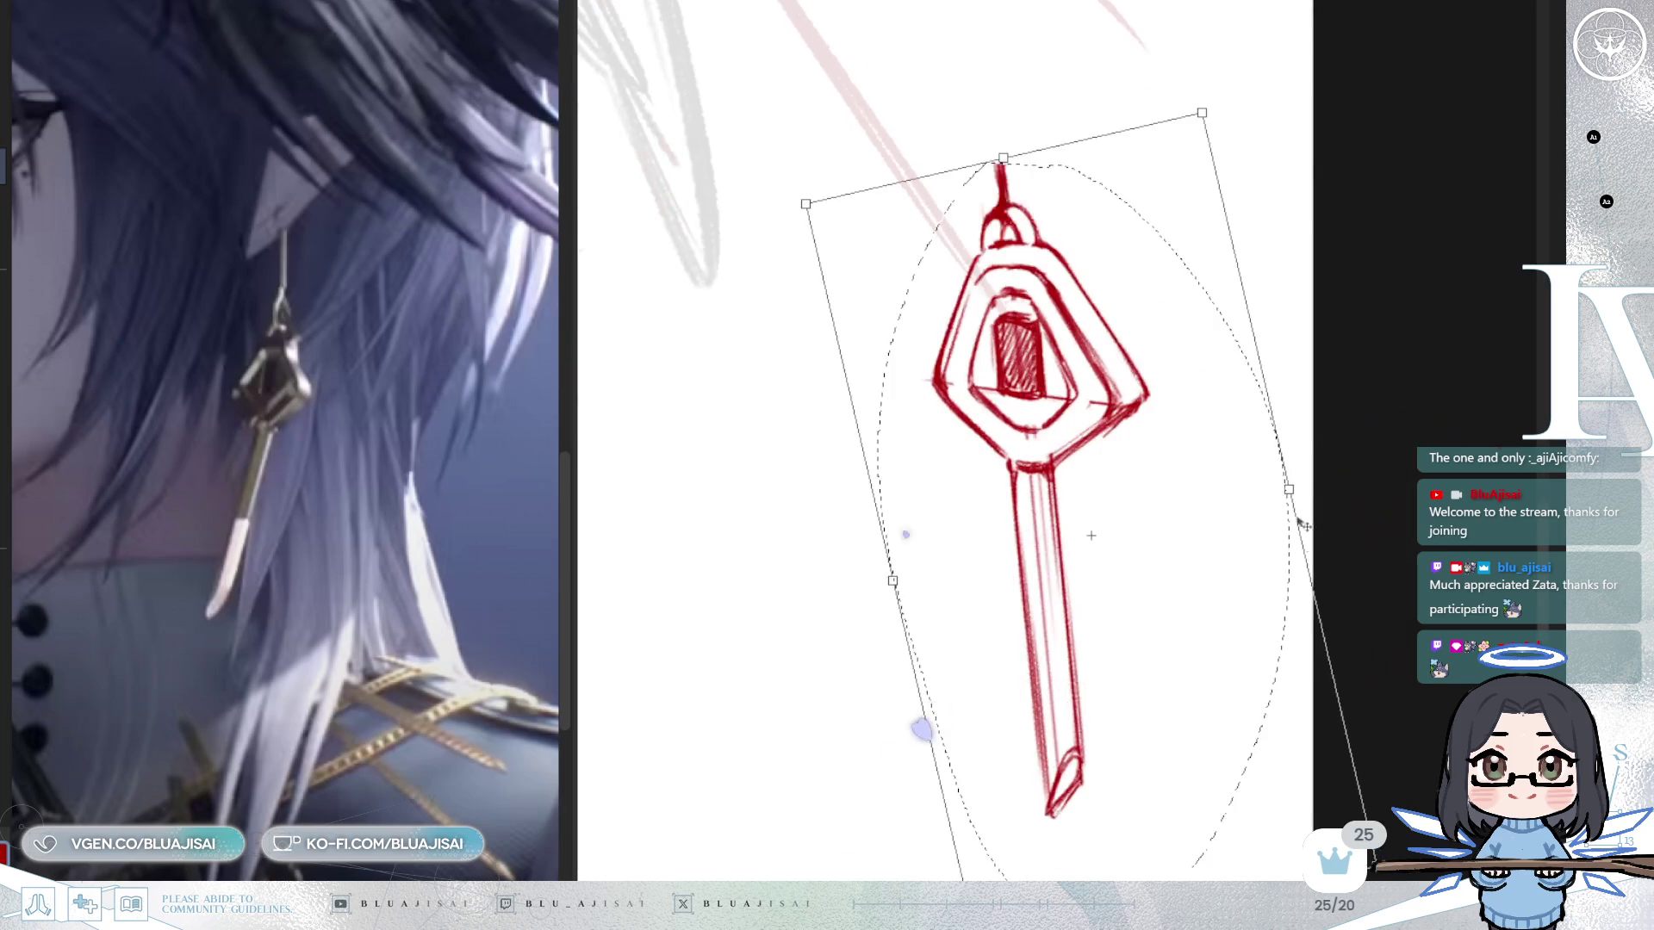
left_click_drag(1283, 655, 1331, 702)
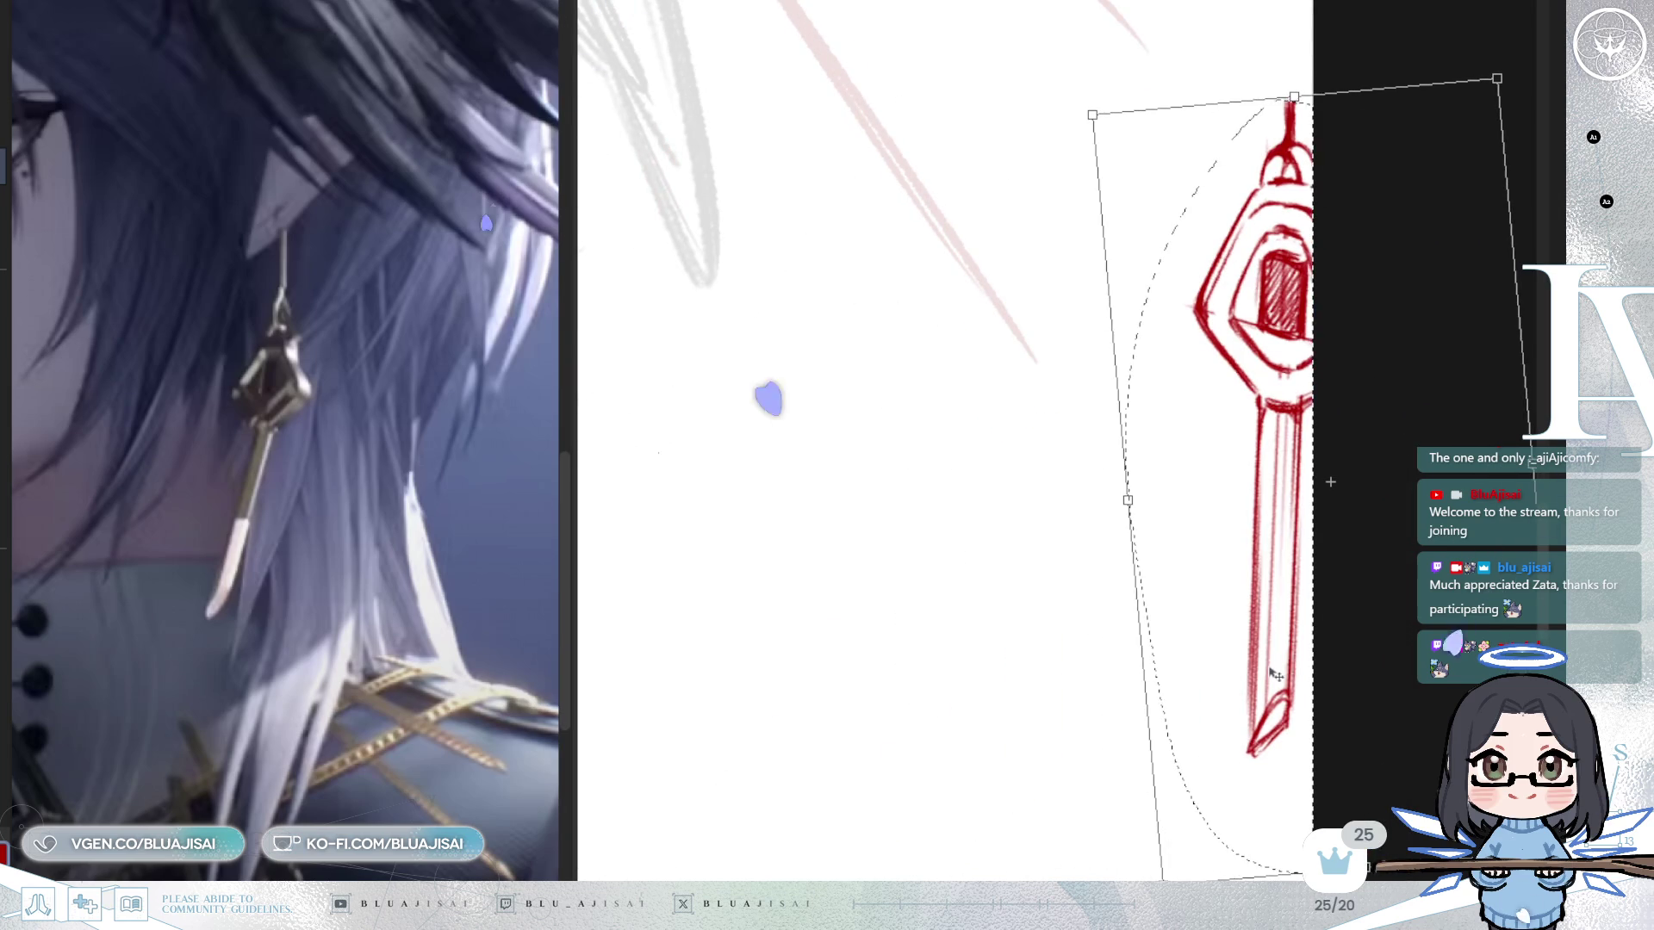
left_click_drag(1105, 722, 1107, 724)
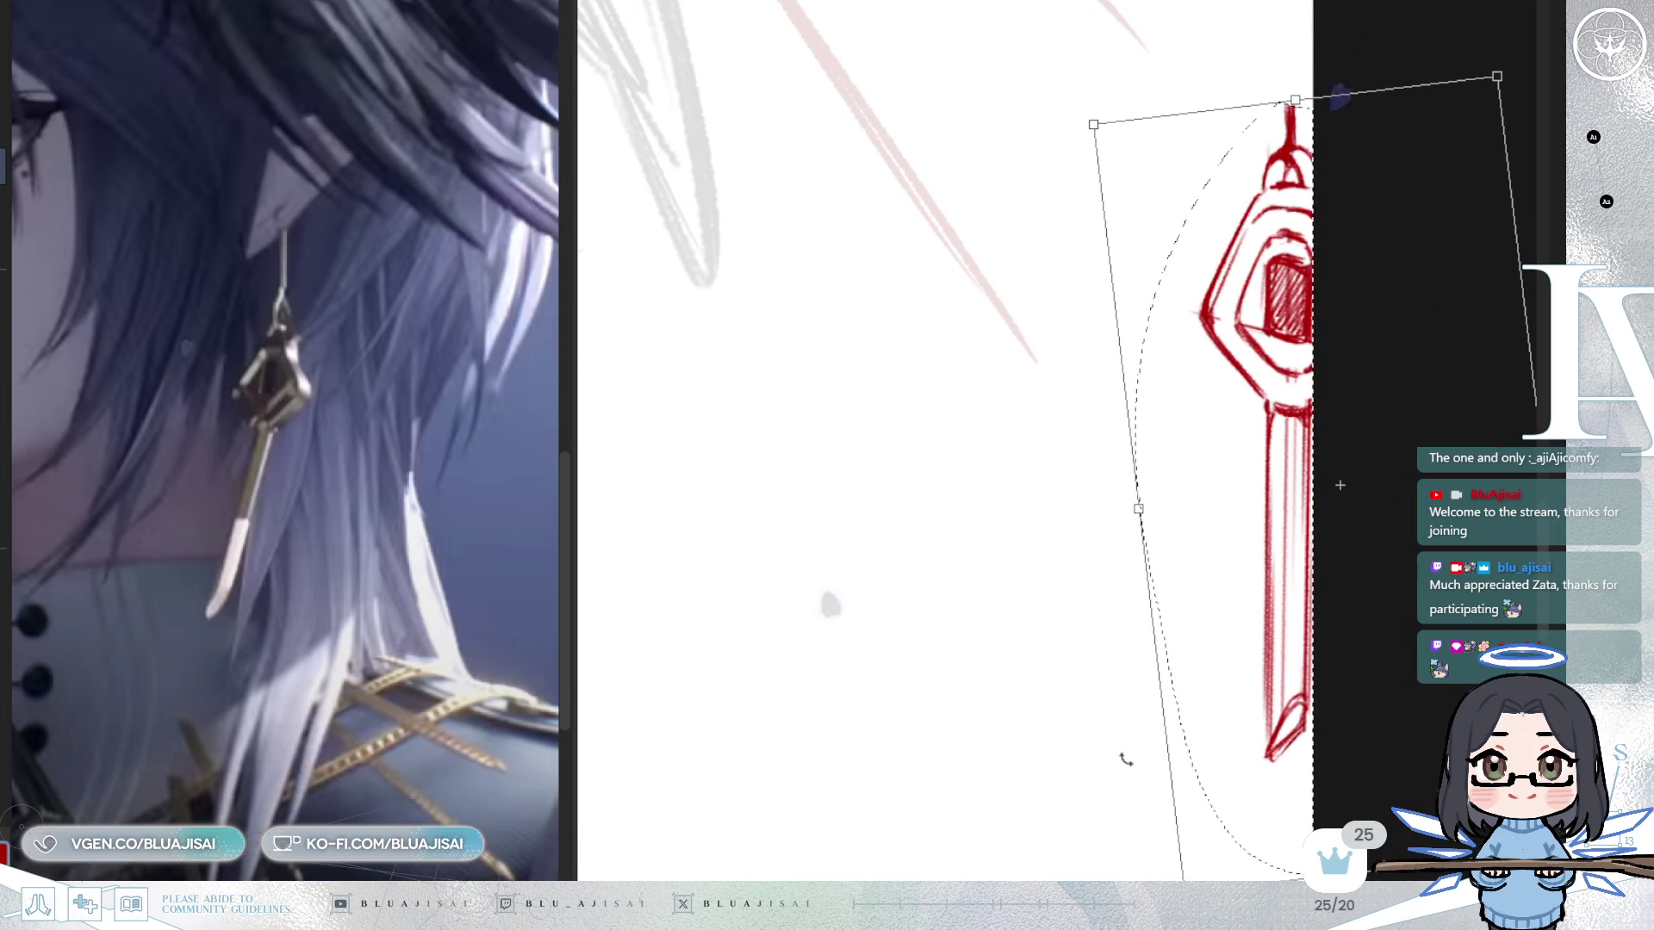
left_click_drag(1126, 800, 1126, 802)
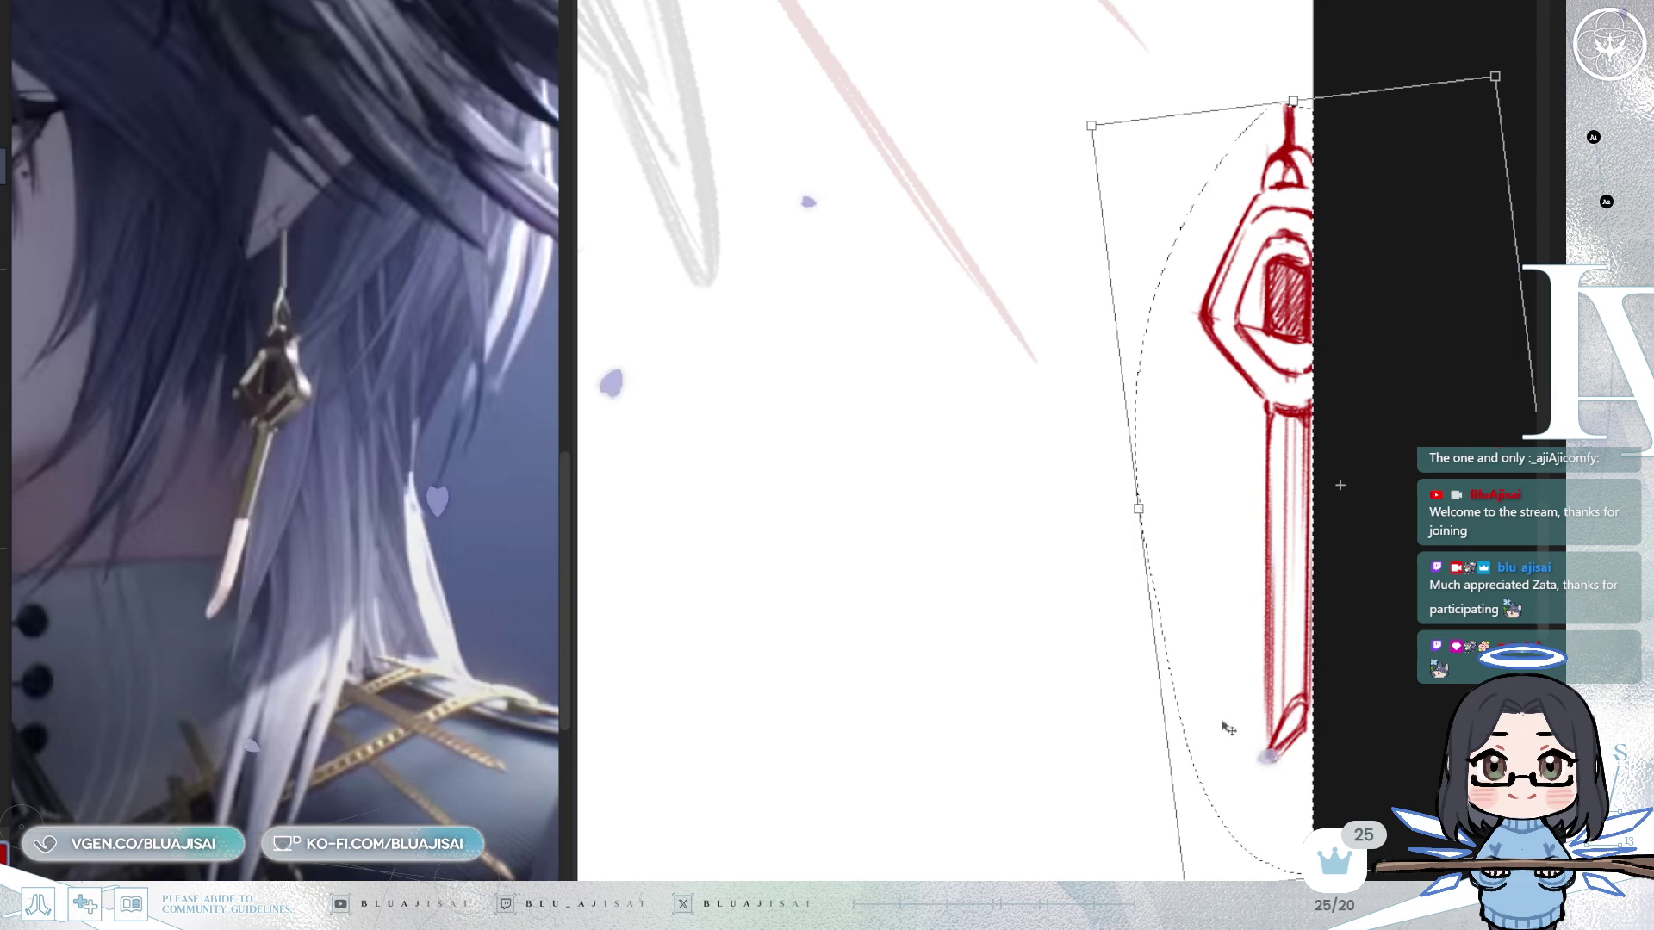
mouse_move(1365, 672)
left_mouse_down()
mouse_move(1008, 601)
mouse_move(1426, 663)
mouse_move(949, 687)
mouse_move(971, 686)
mouse_move(974, 662)
mouse_move(969, 681)
left_mouse_up()
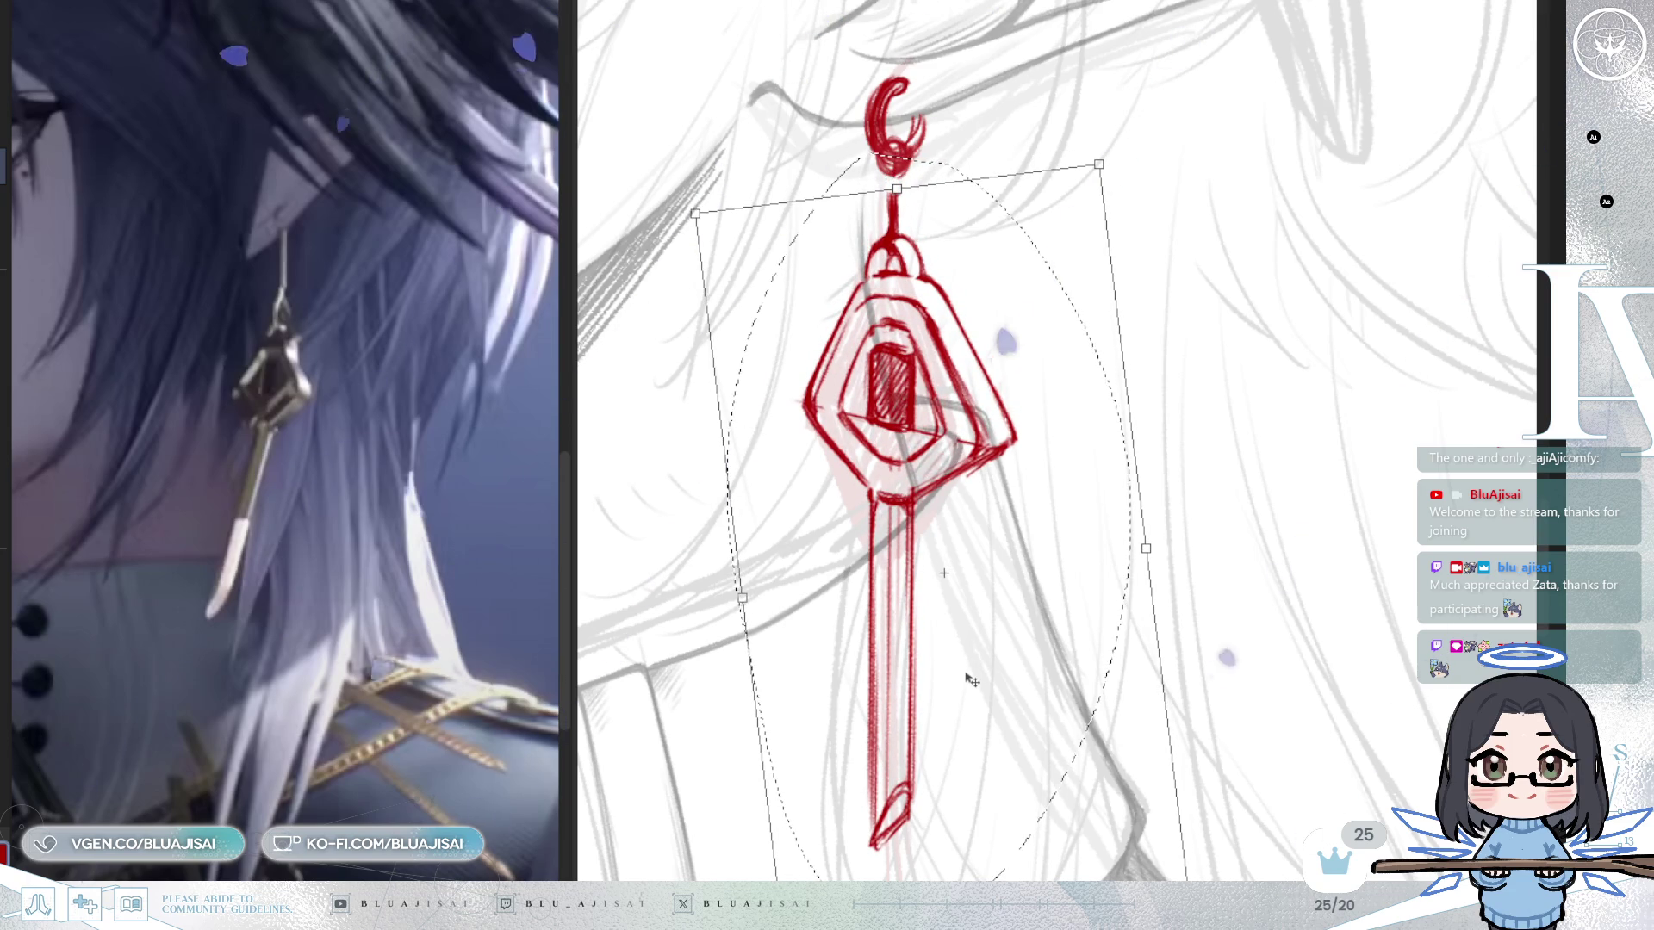
left_click_drag(969, 681, 969, 675)
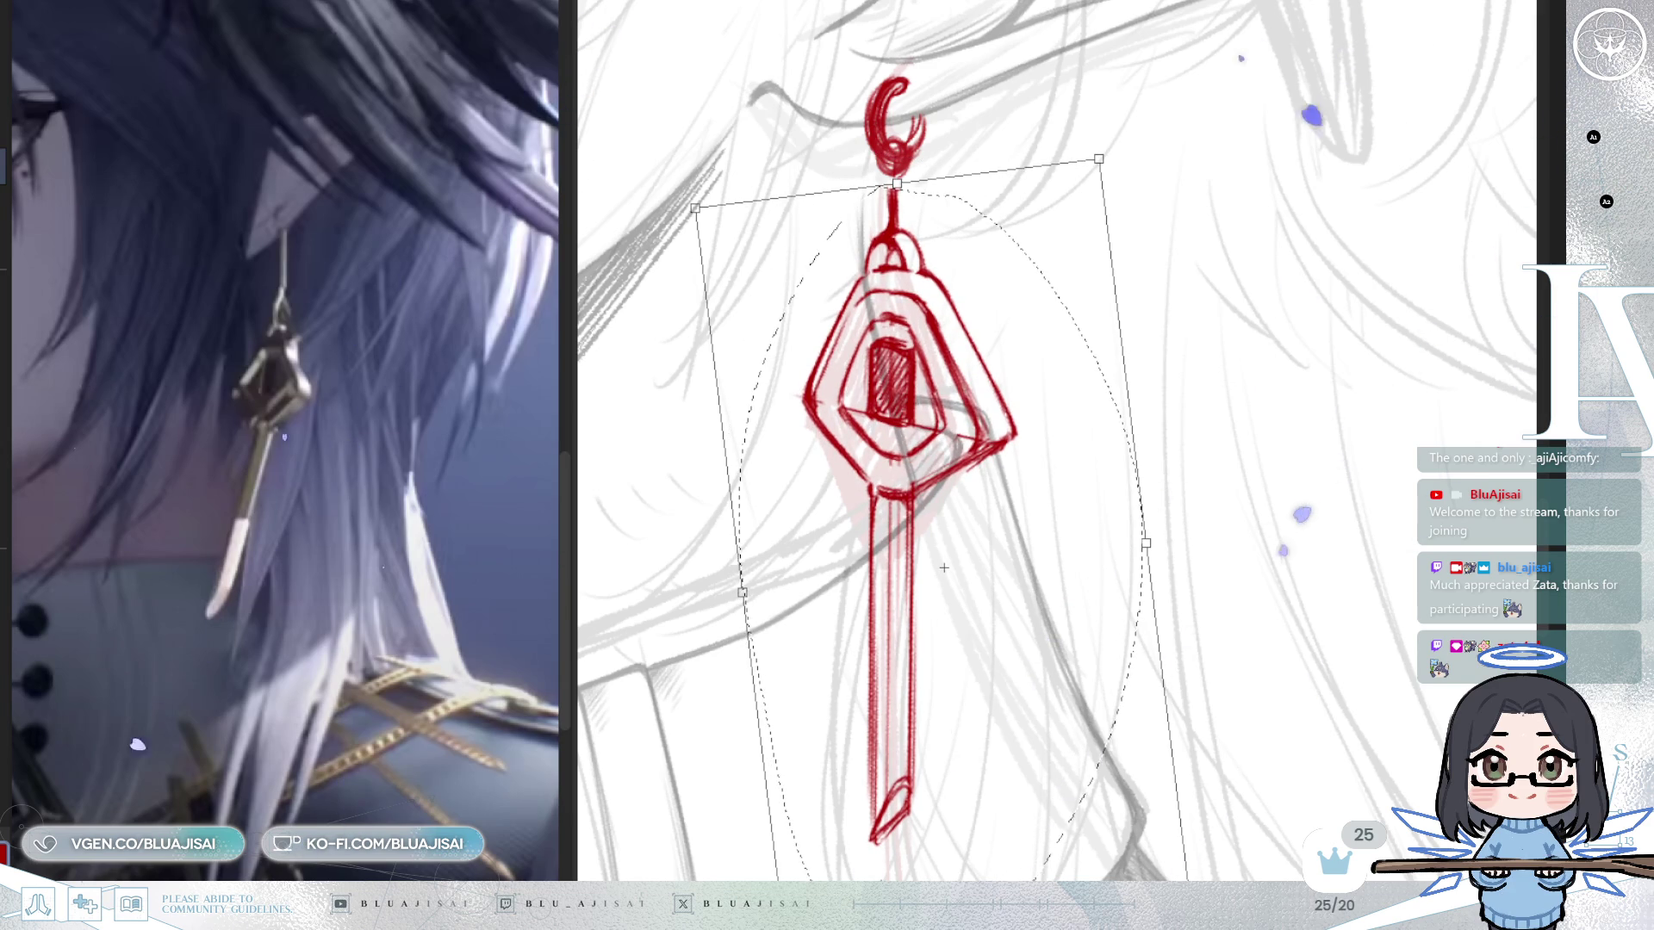
key("Return")
Zoom in on the earlobe, restore the small ring there, and switch to the eraser.
scroll(939, 449, "up", 1)
mouse_move(933, 136)
left_mouse_down()
mouse_move(939, 449)
mouse_move(893, 465)
mouse_move(918, 511)
left_mouse_up()
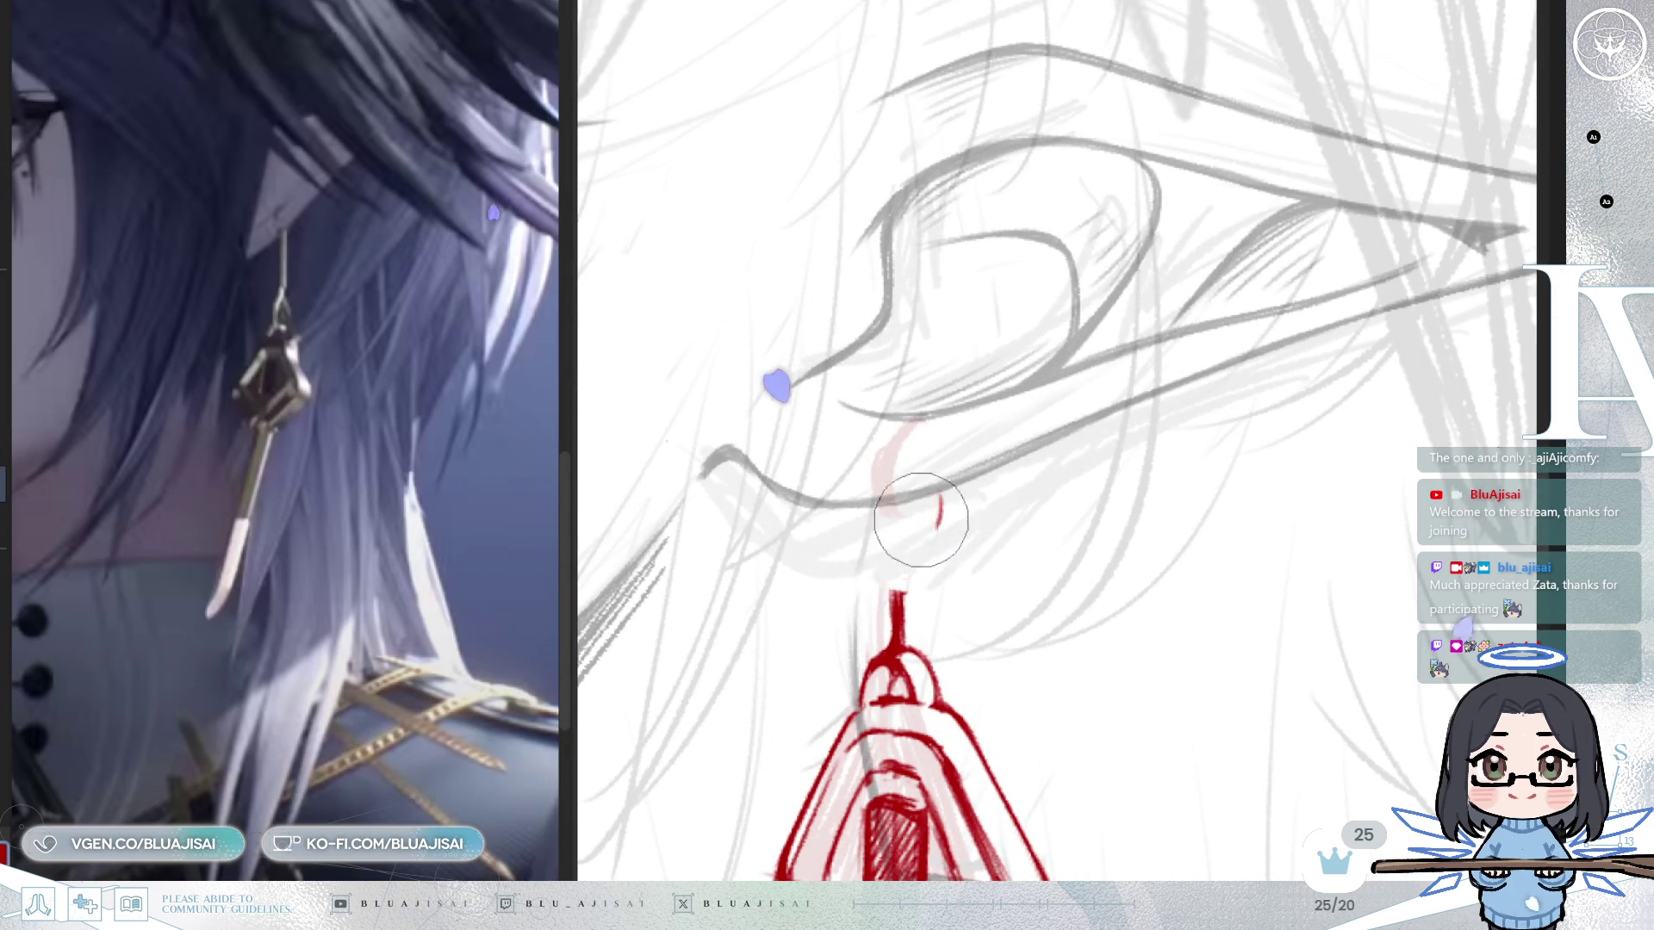
key("]")
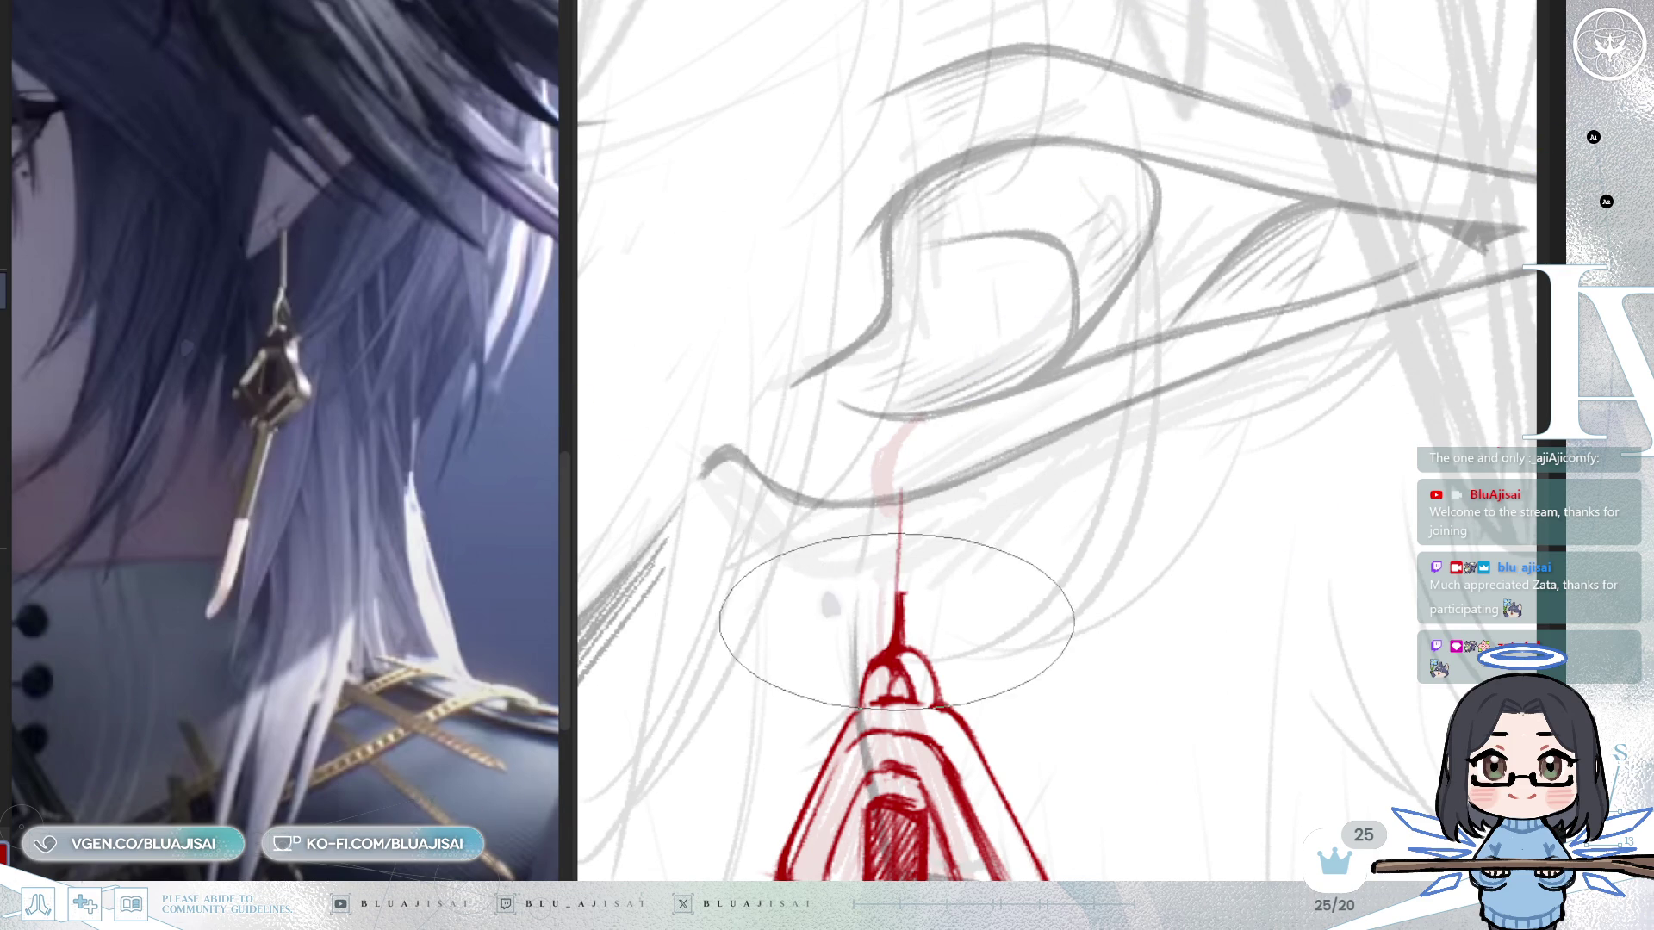
key("ctrl+z")
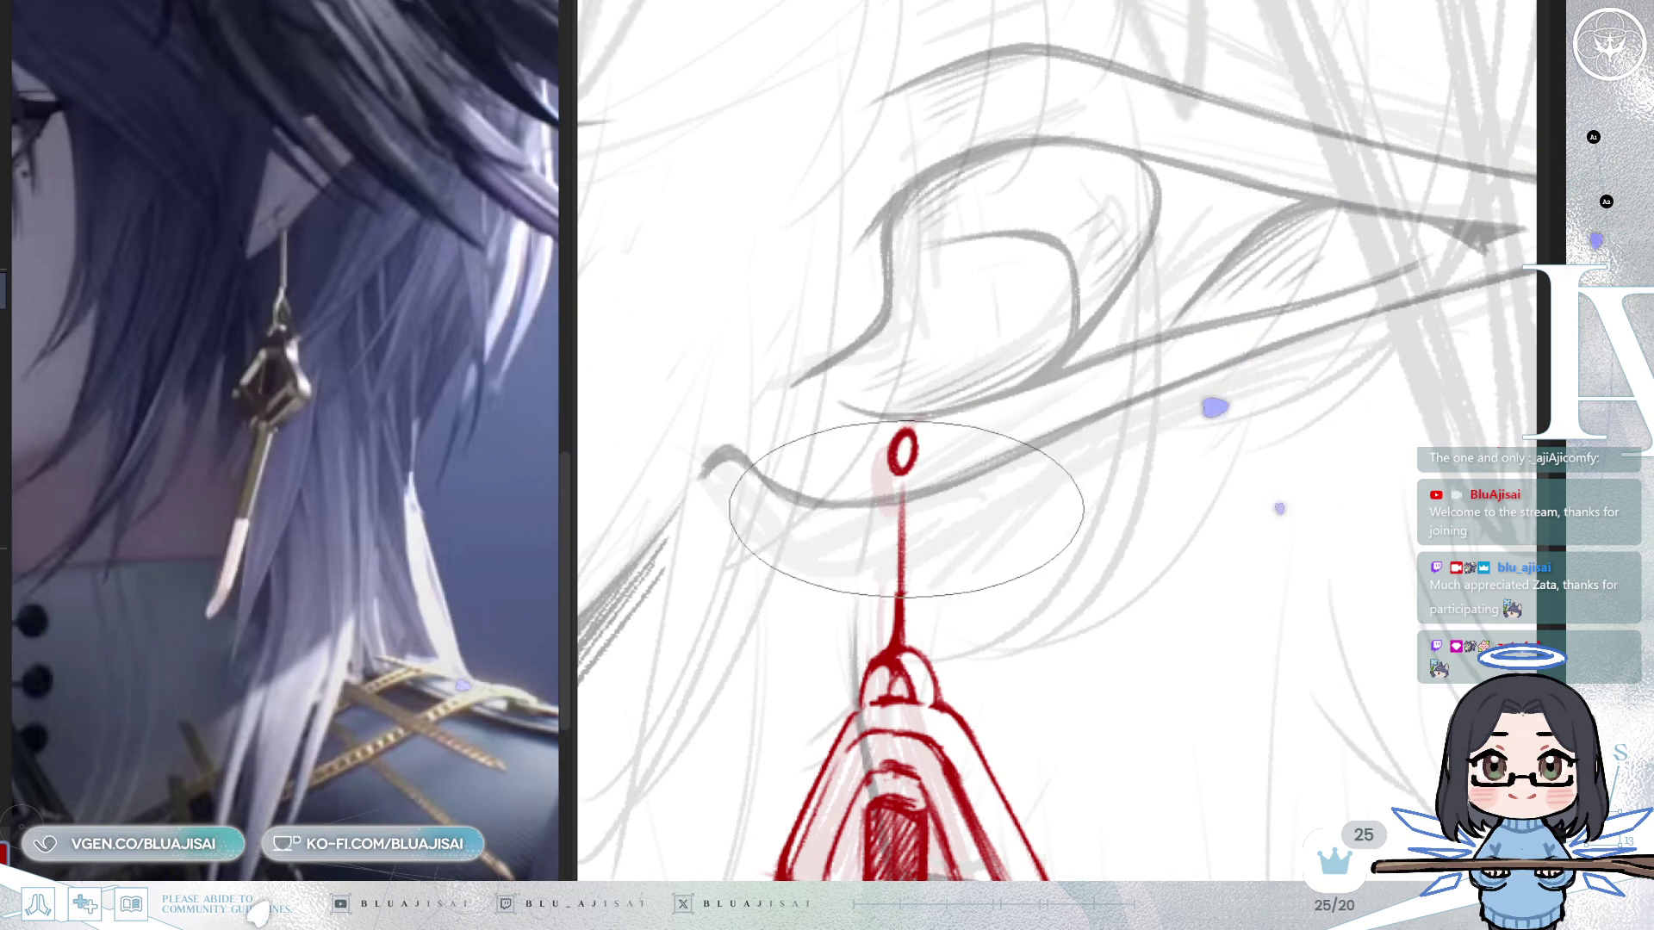
key("e")
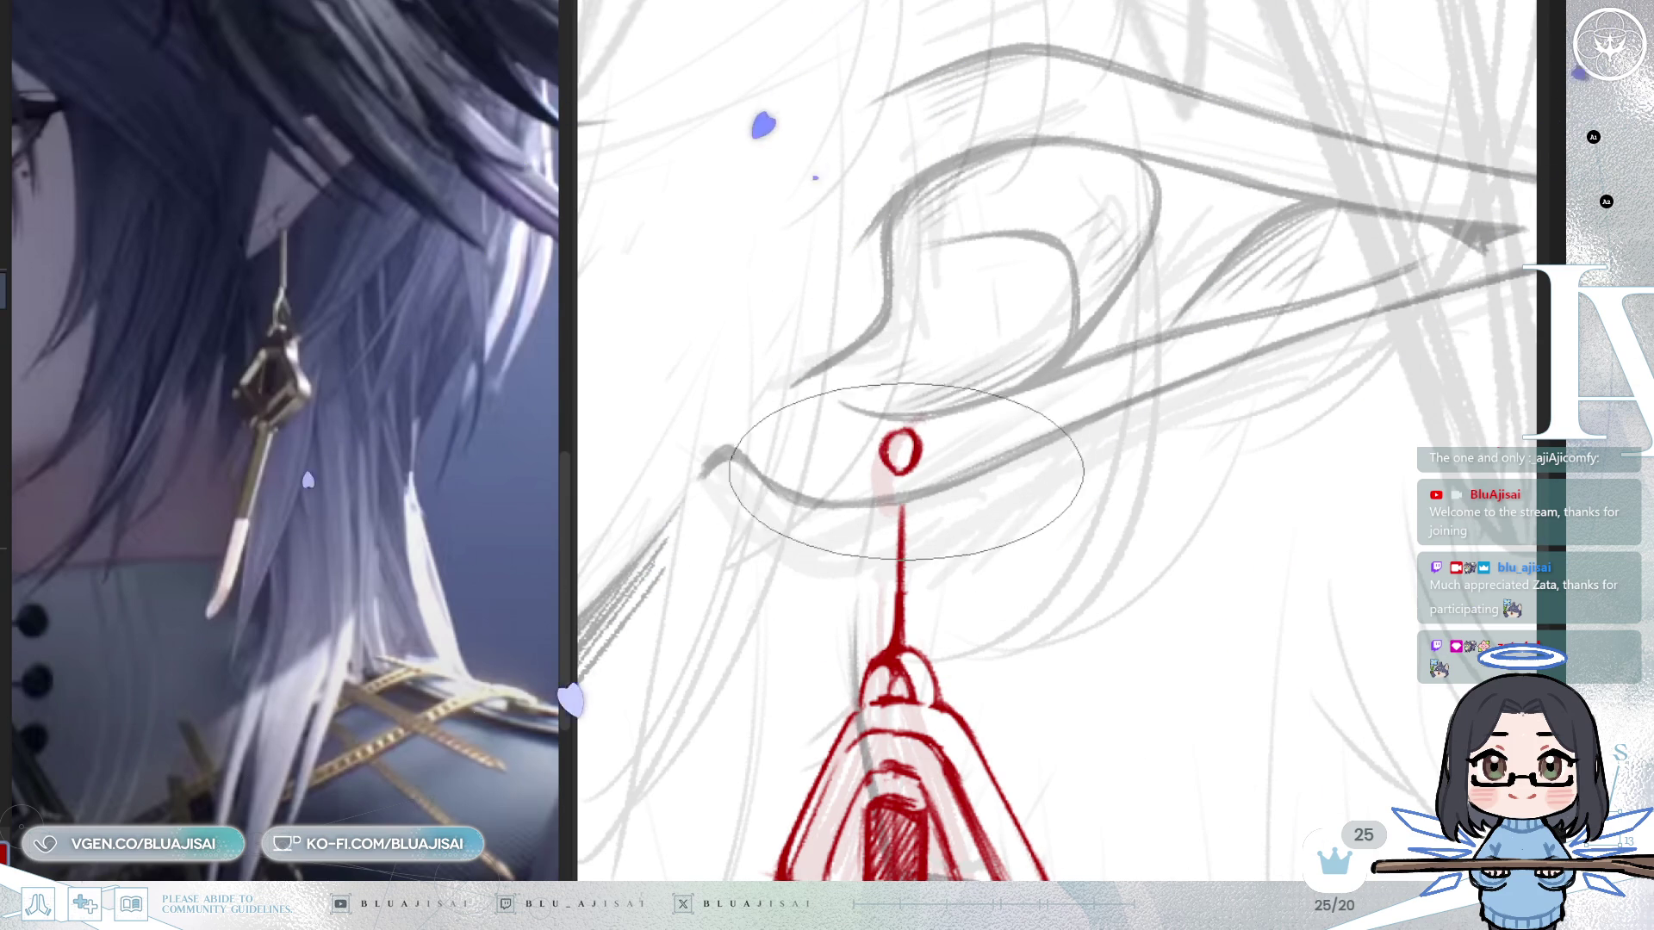
left_click_drag(898, 474, 888, 443)
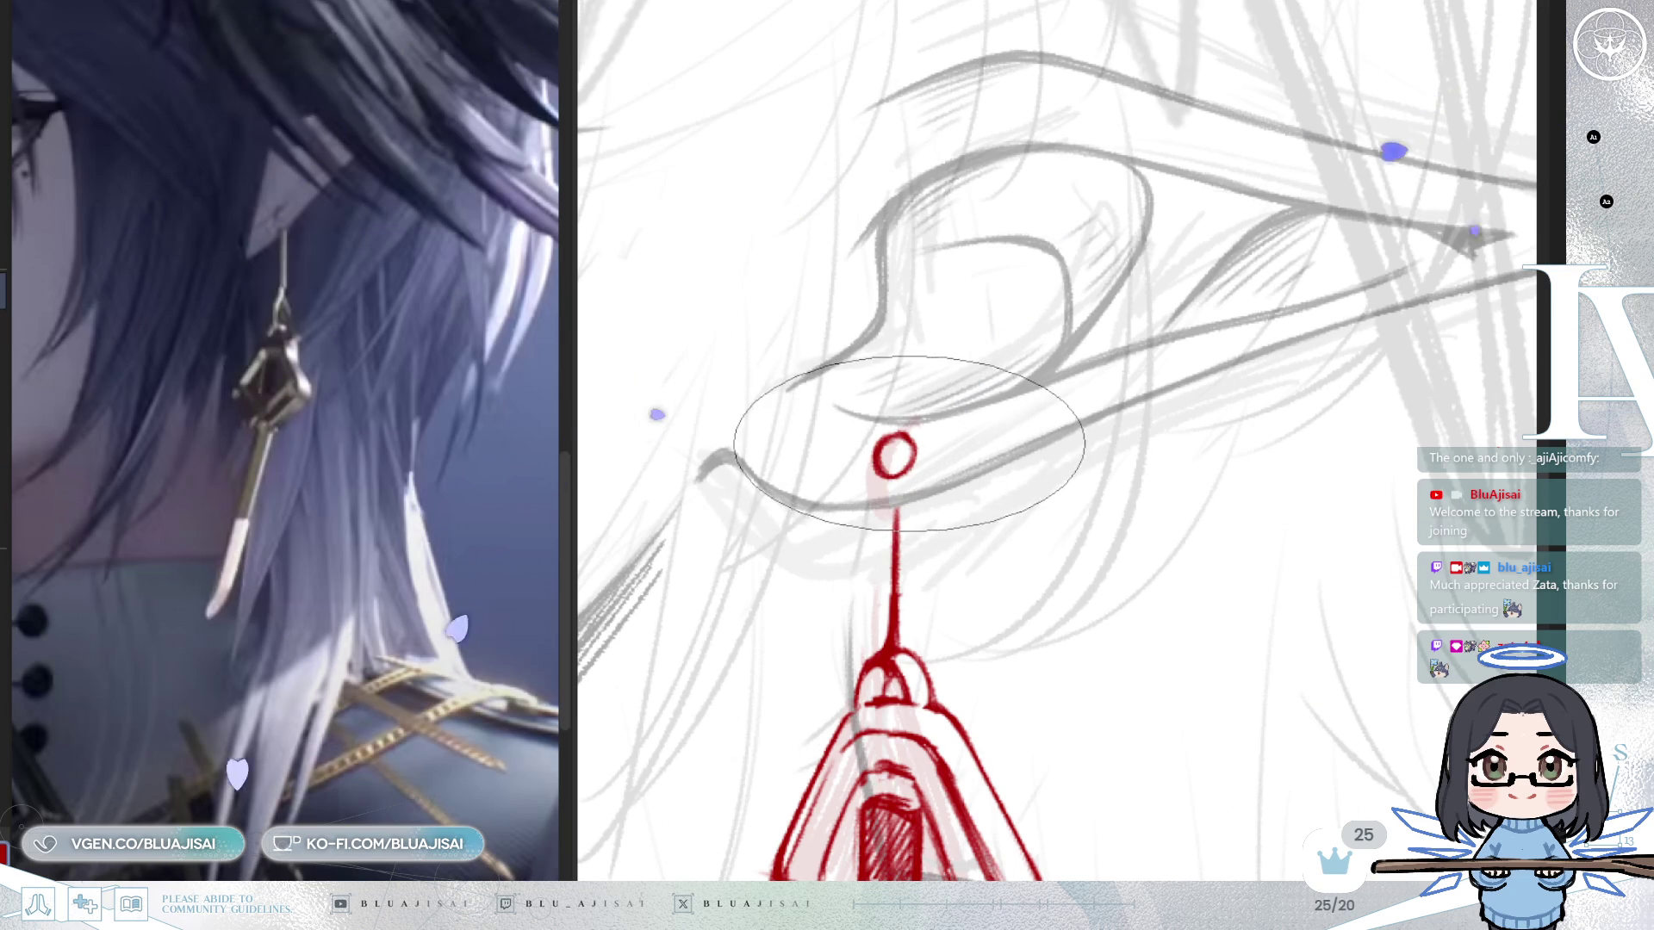
Zoom out and briefly mirror the canvas to check the earring.
left_click_drag(910, 463, 922, 431)
scroll(922, 431, "down", 5)
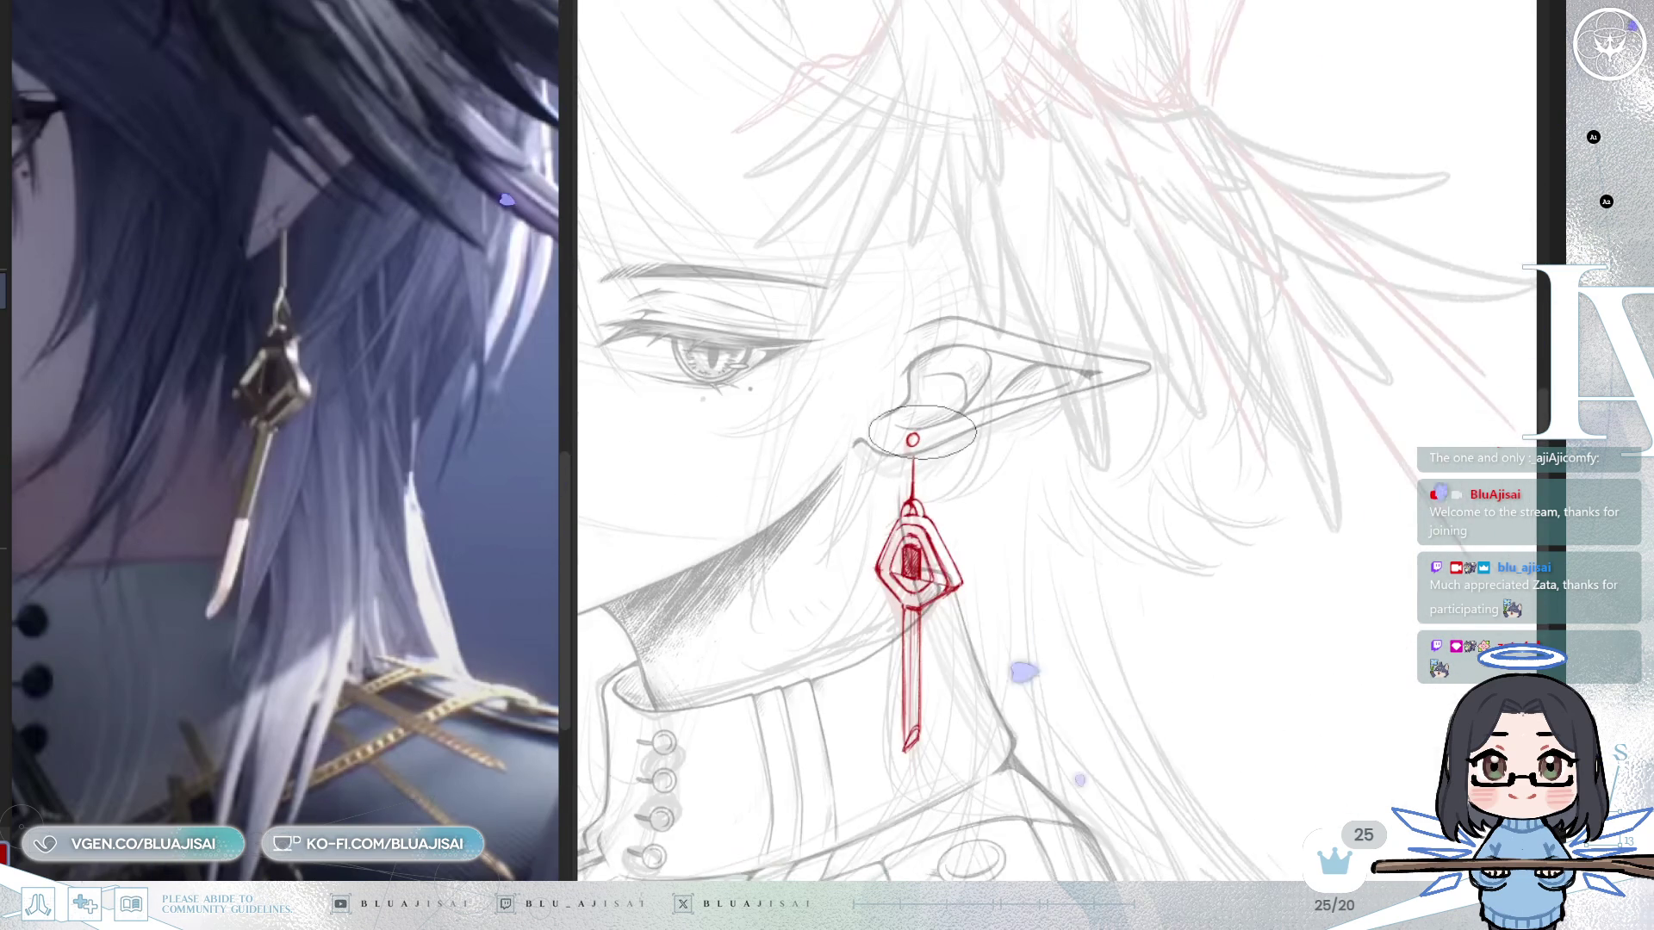
key("m")
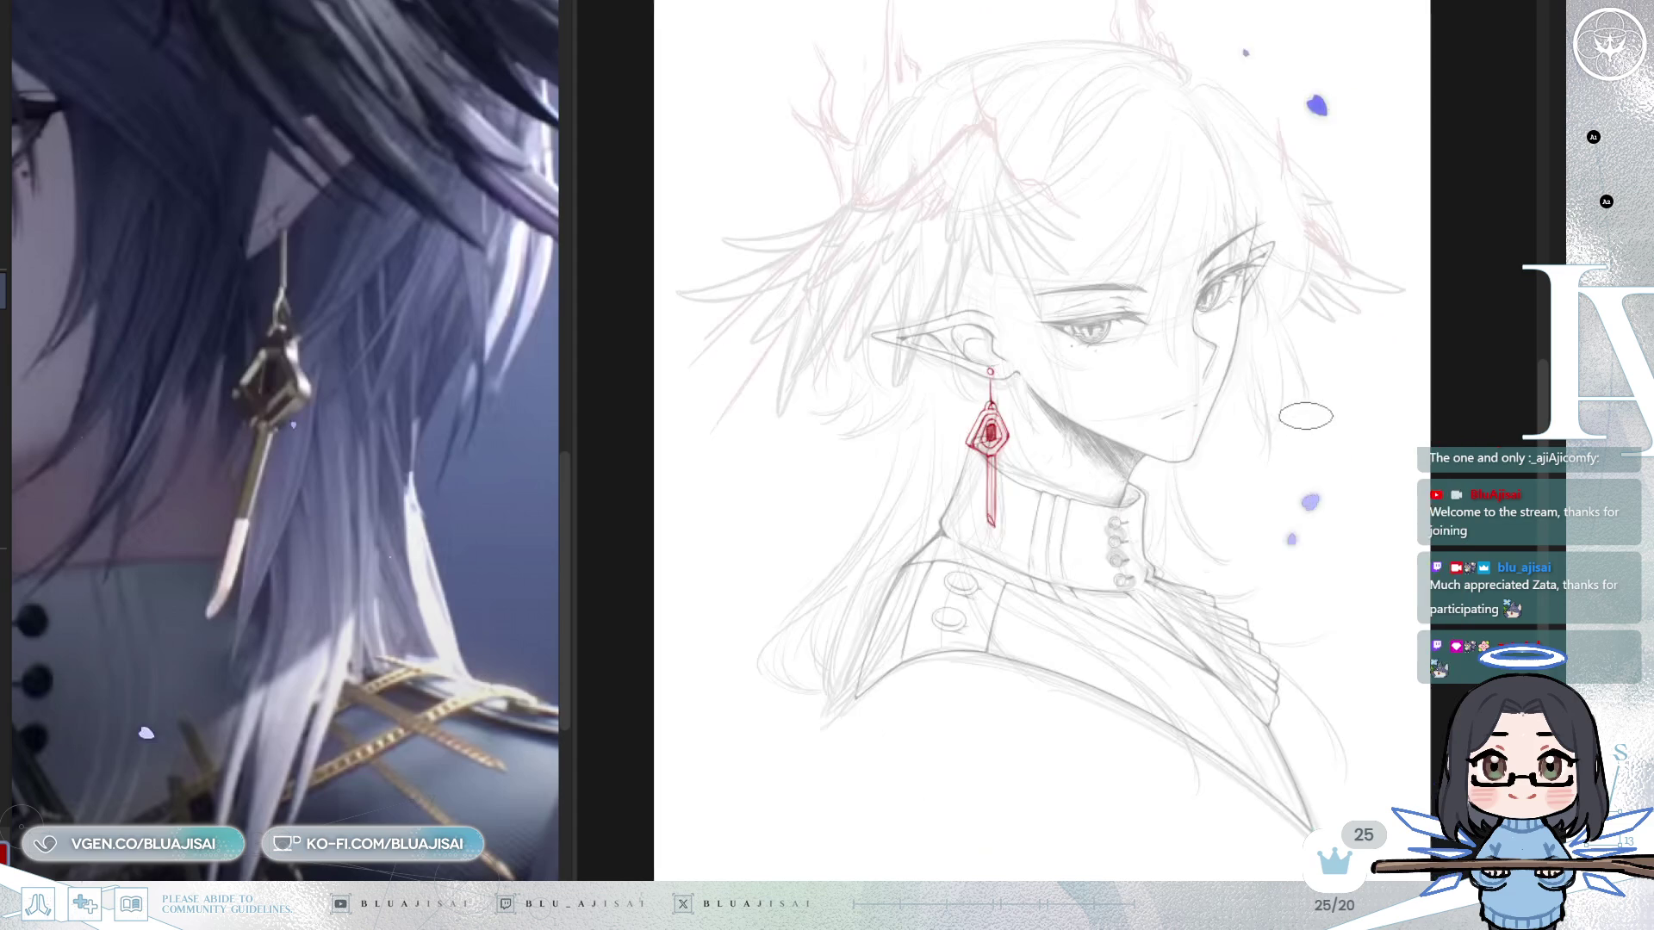
key("m")
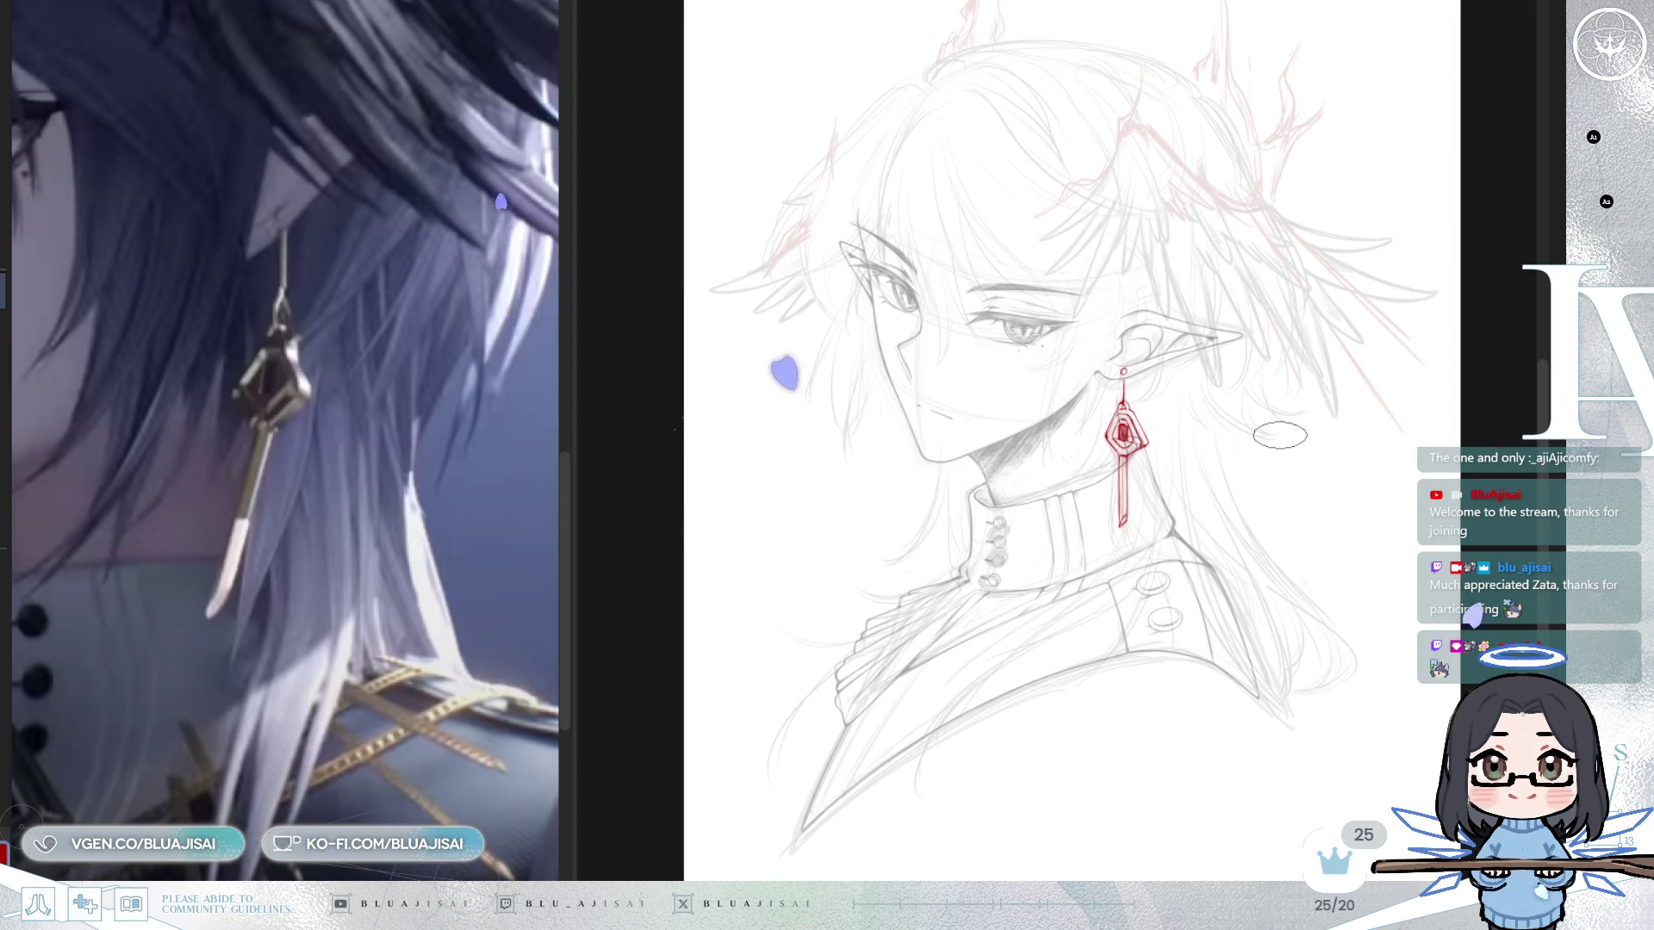
scroll(1280, 437, "up", 5)
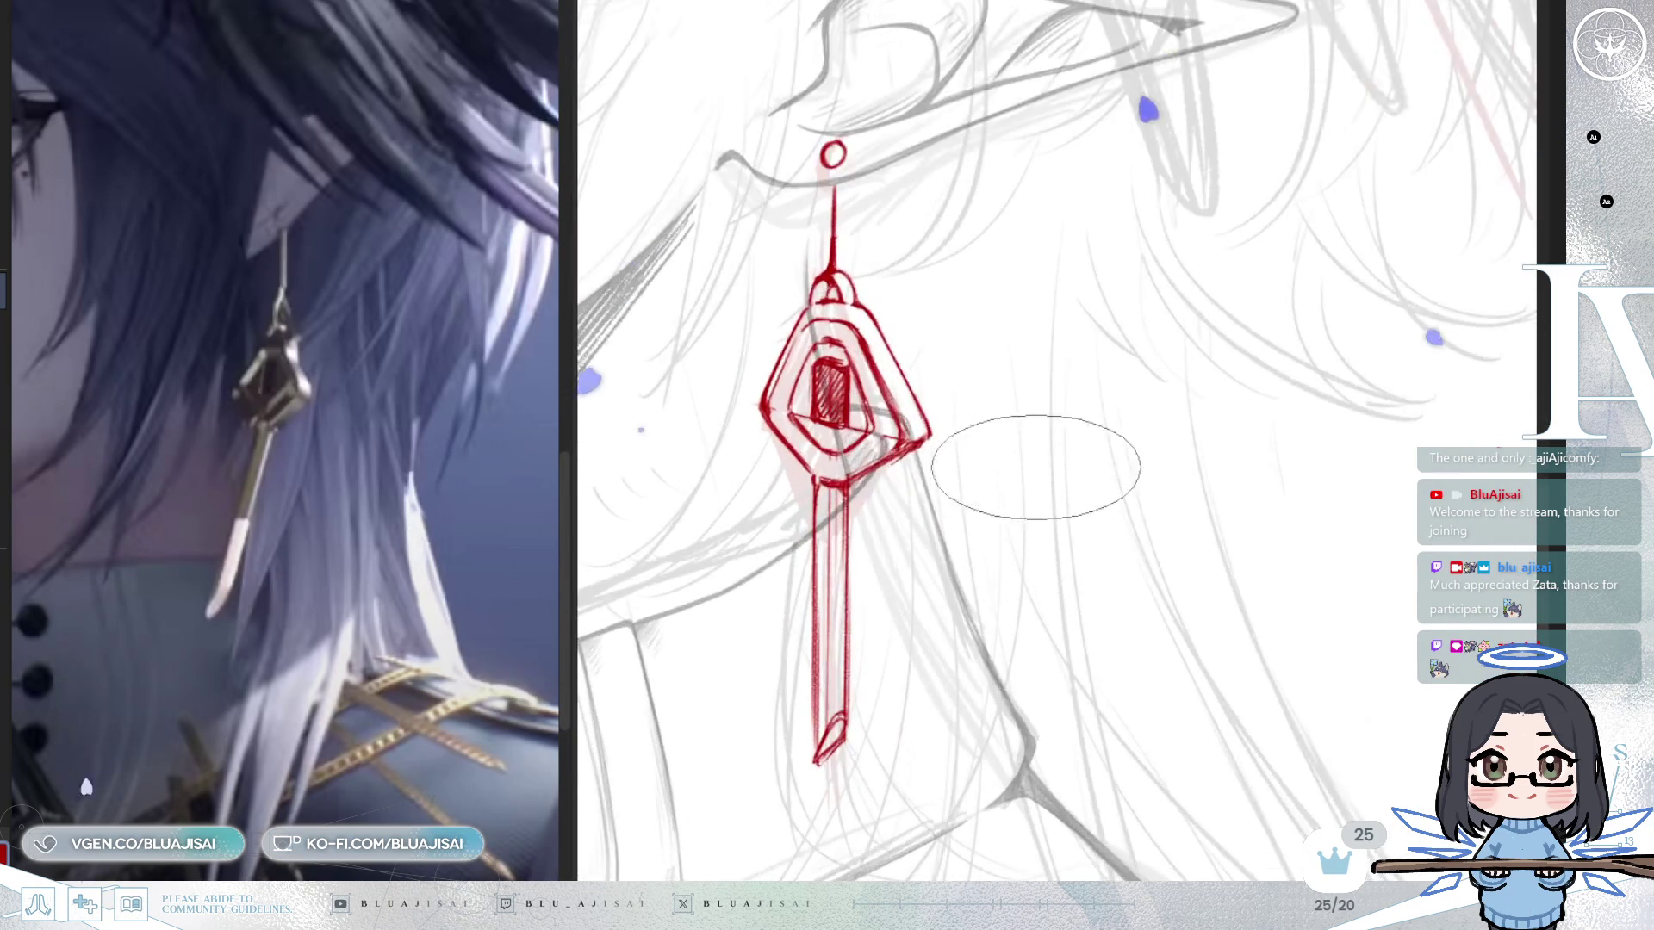
scroll(1314, 465, "up", 2)
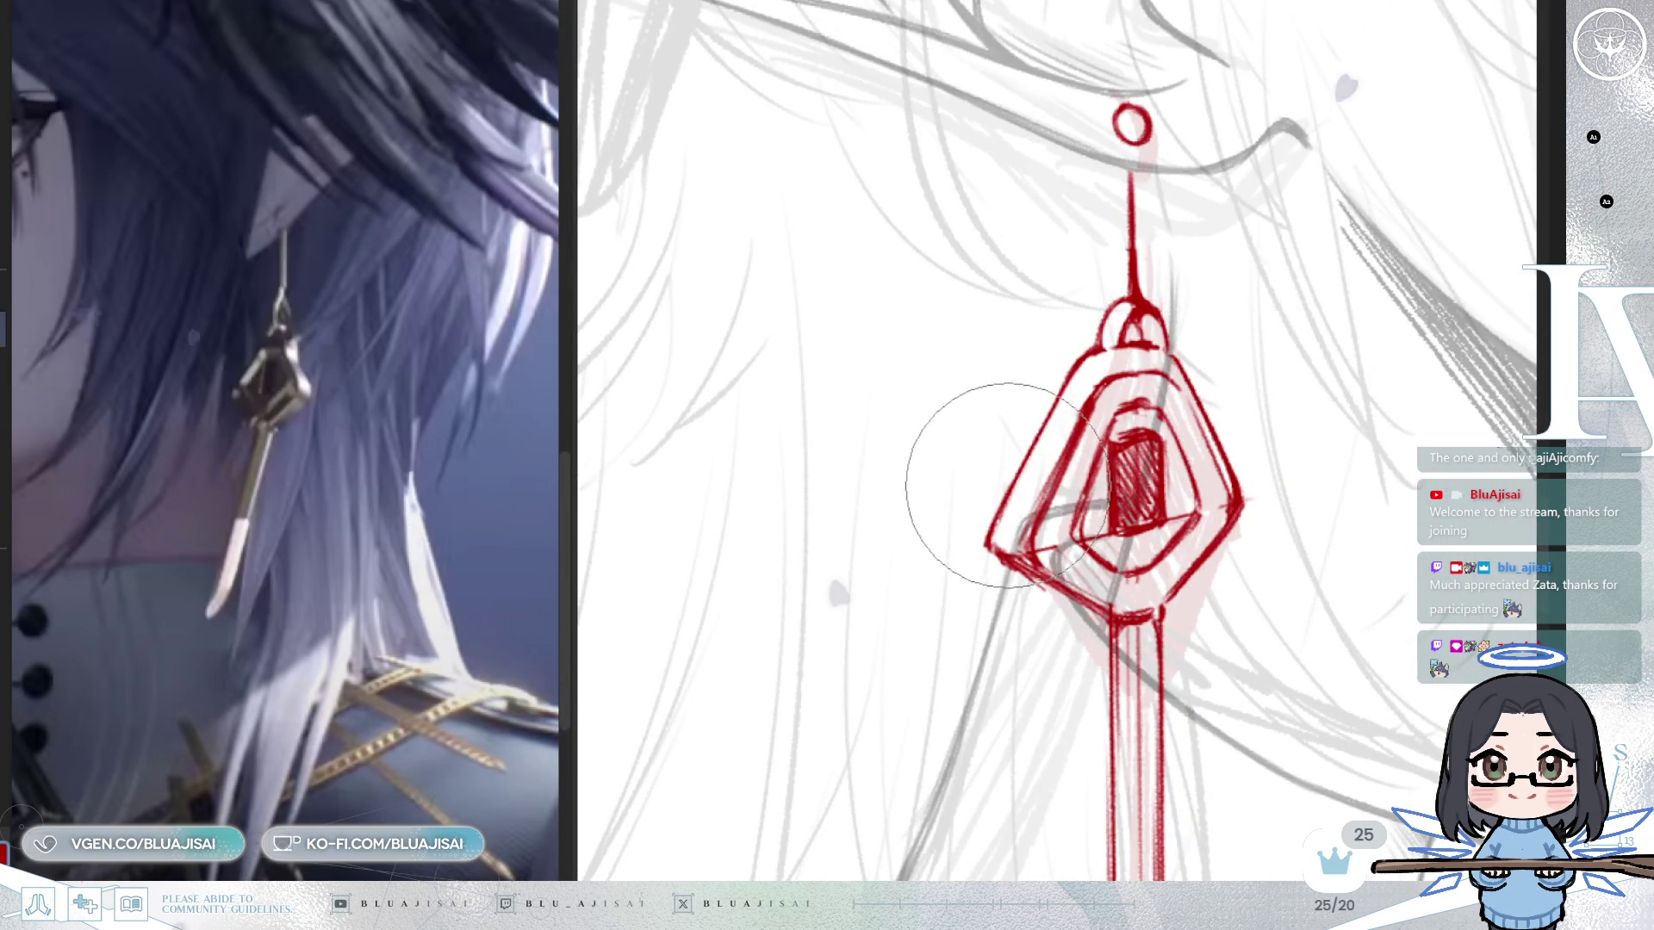
Lighten the pendant's lower-left outer edge, then flip the view to compare proportions.
left_click_drag(1012, 483, 993, 513)
key("bracketright")
key("bracketright")
key("bracketright")
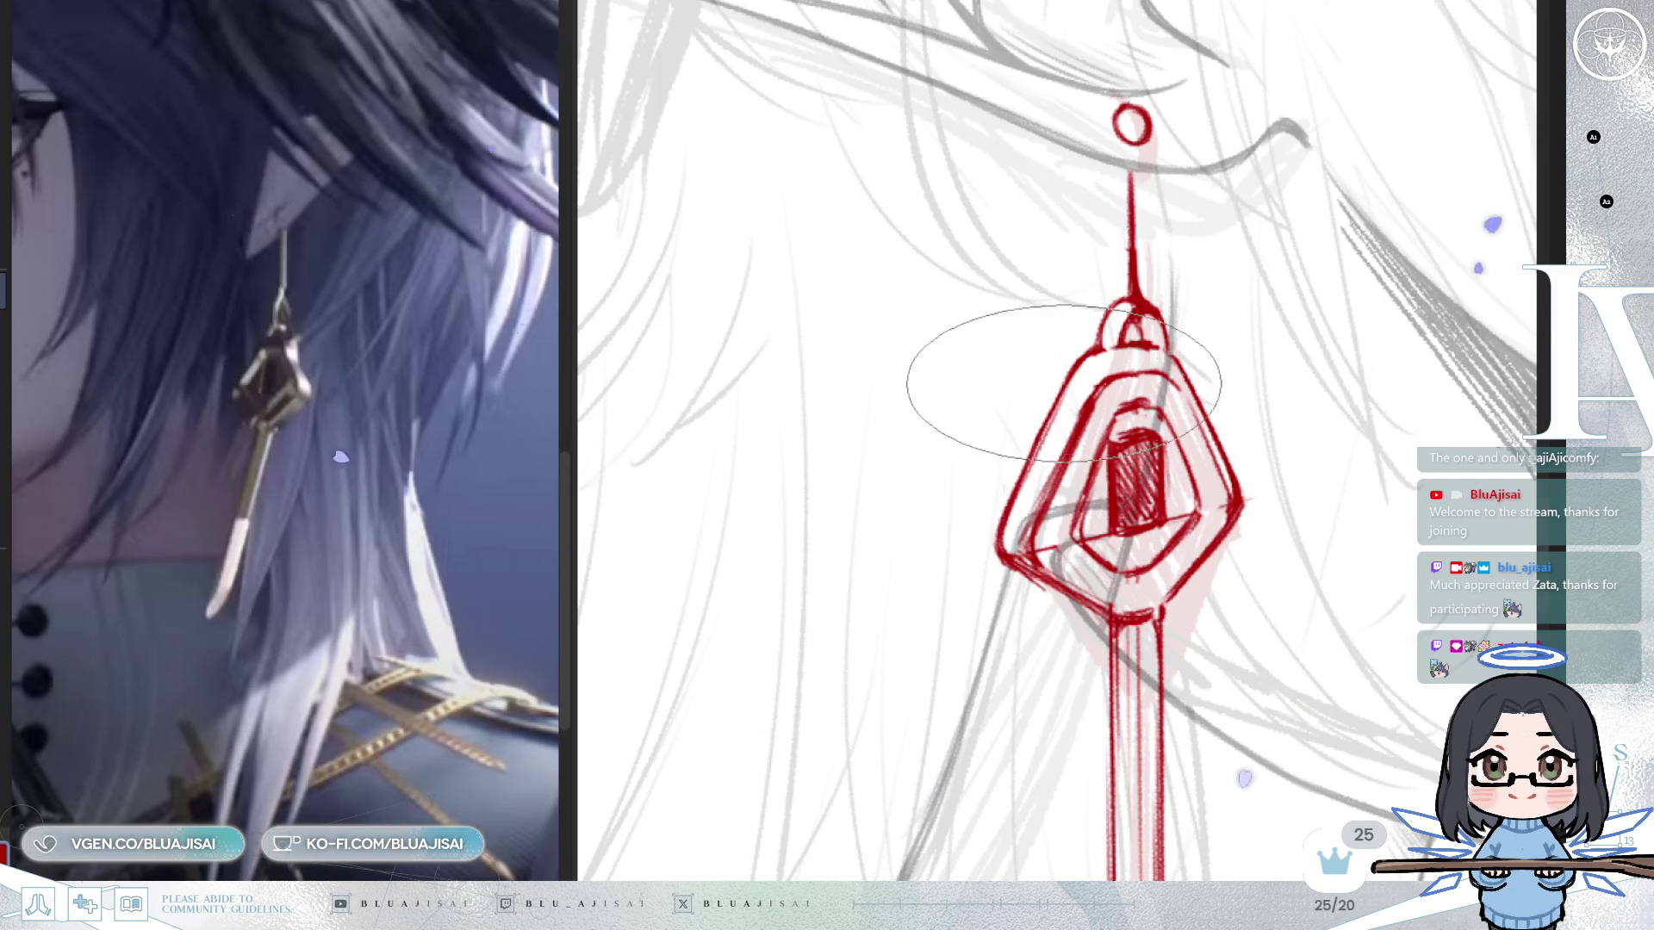
scroll(1335, 345, "down", 2)
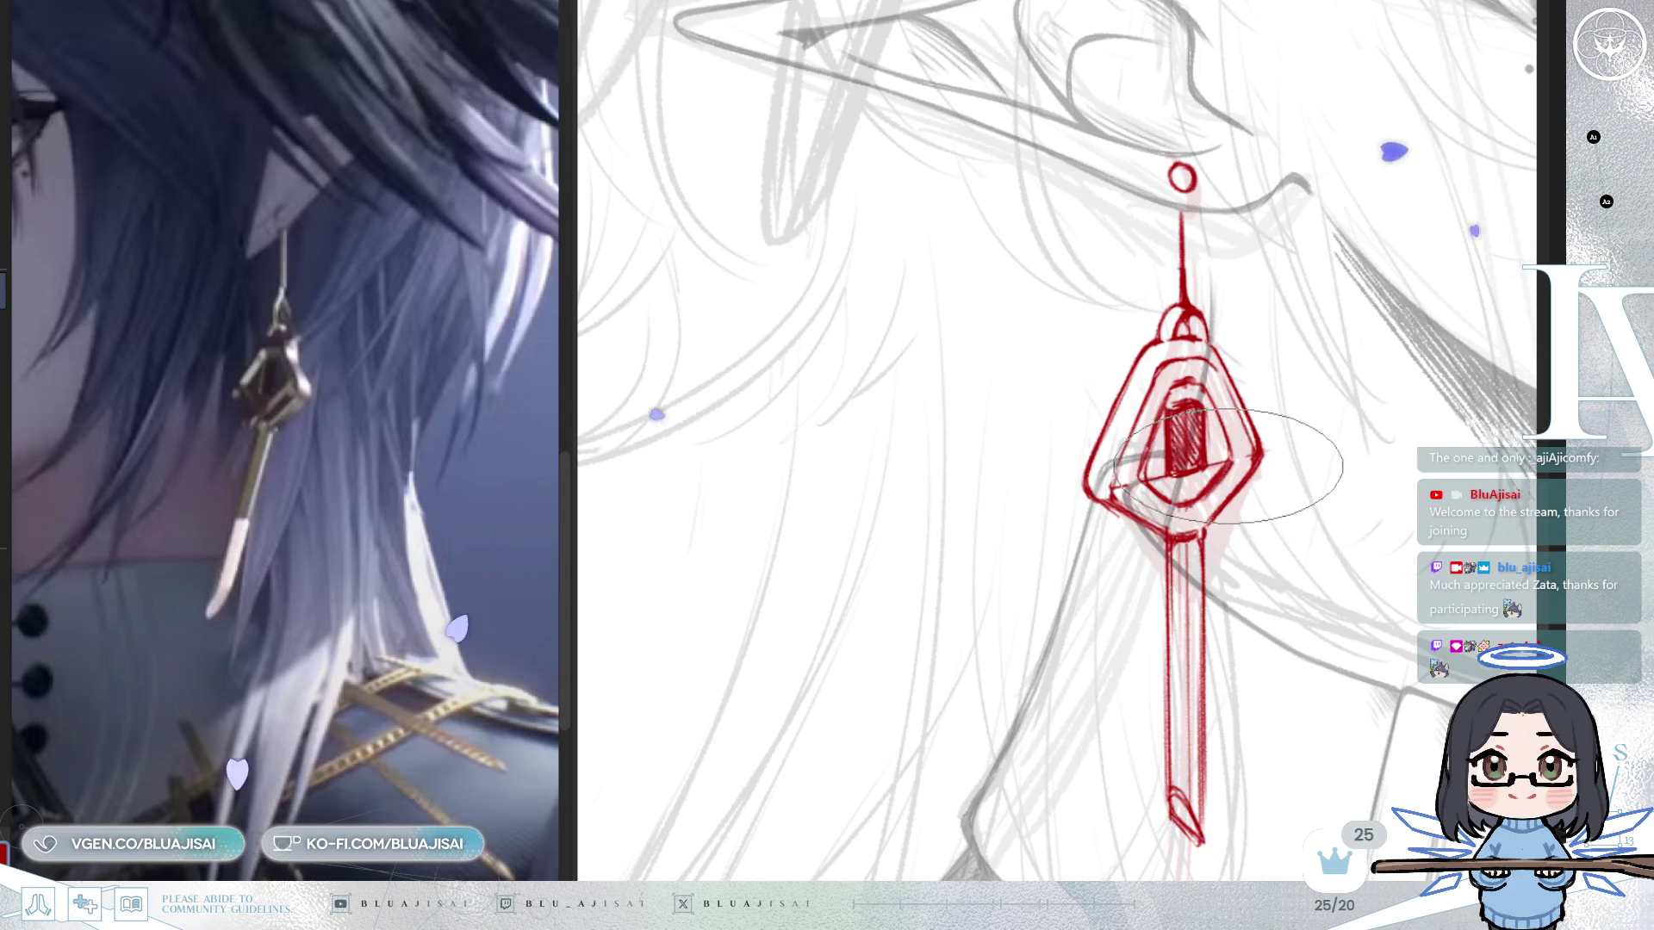
scroll(1204, 498, "down", 3)
key("h")
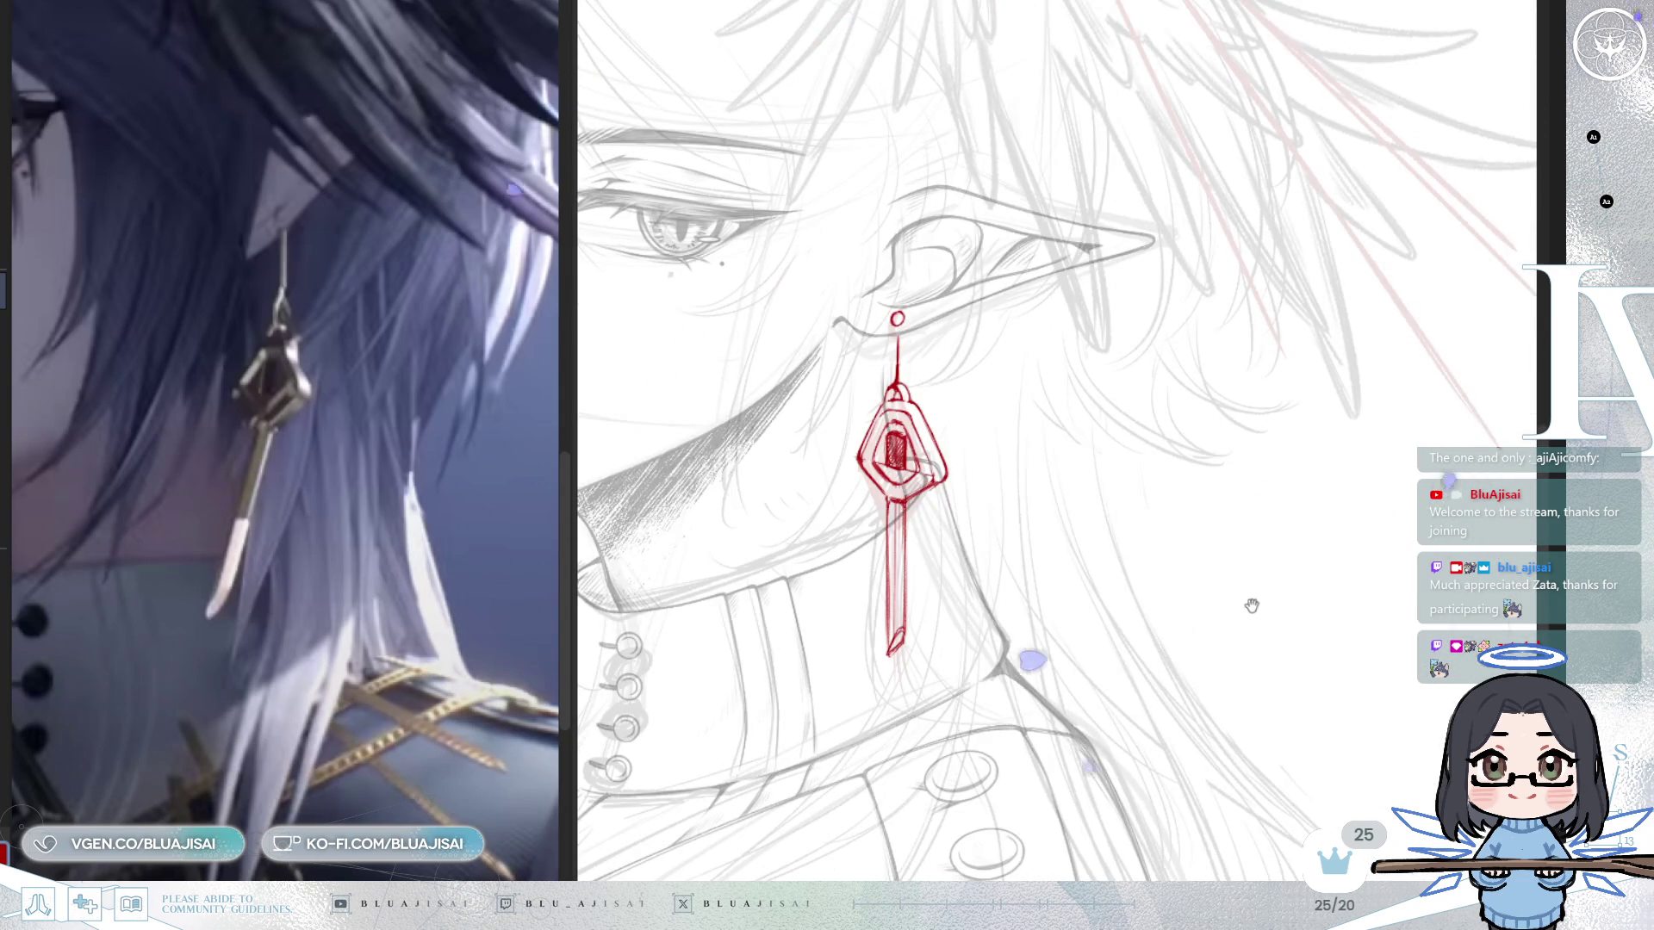
scroll(1267, 572, "down", 2)
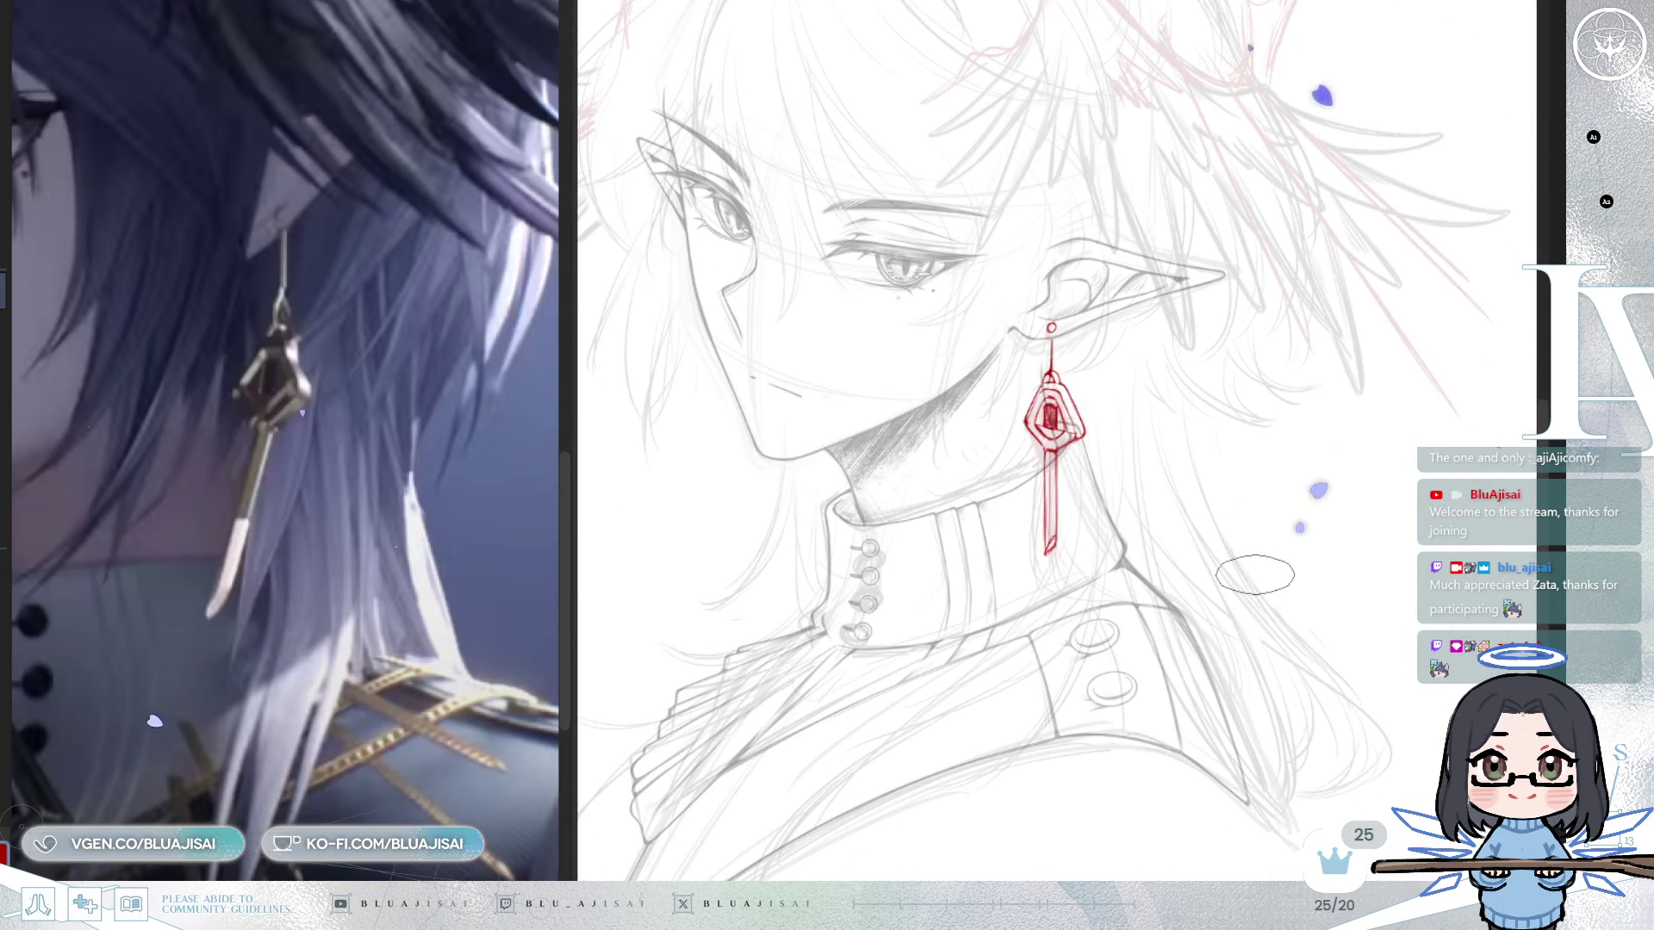
key("h")
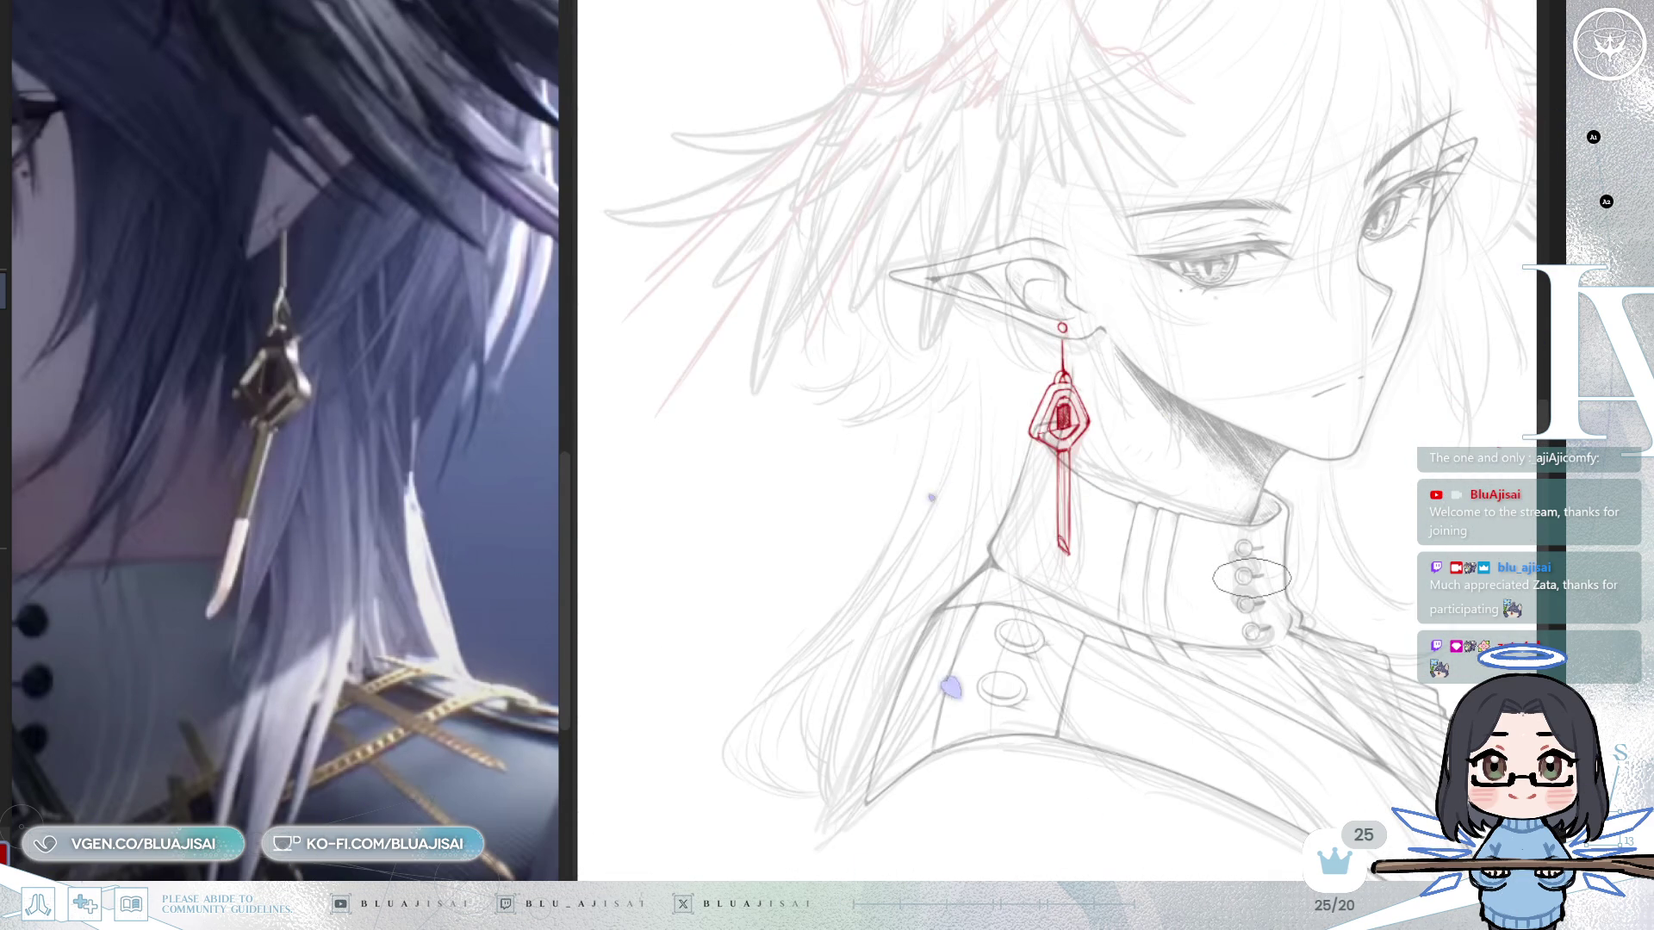
key("h")
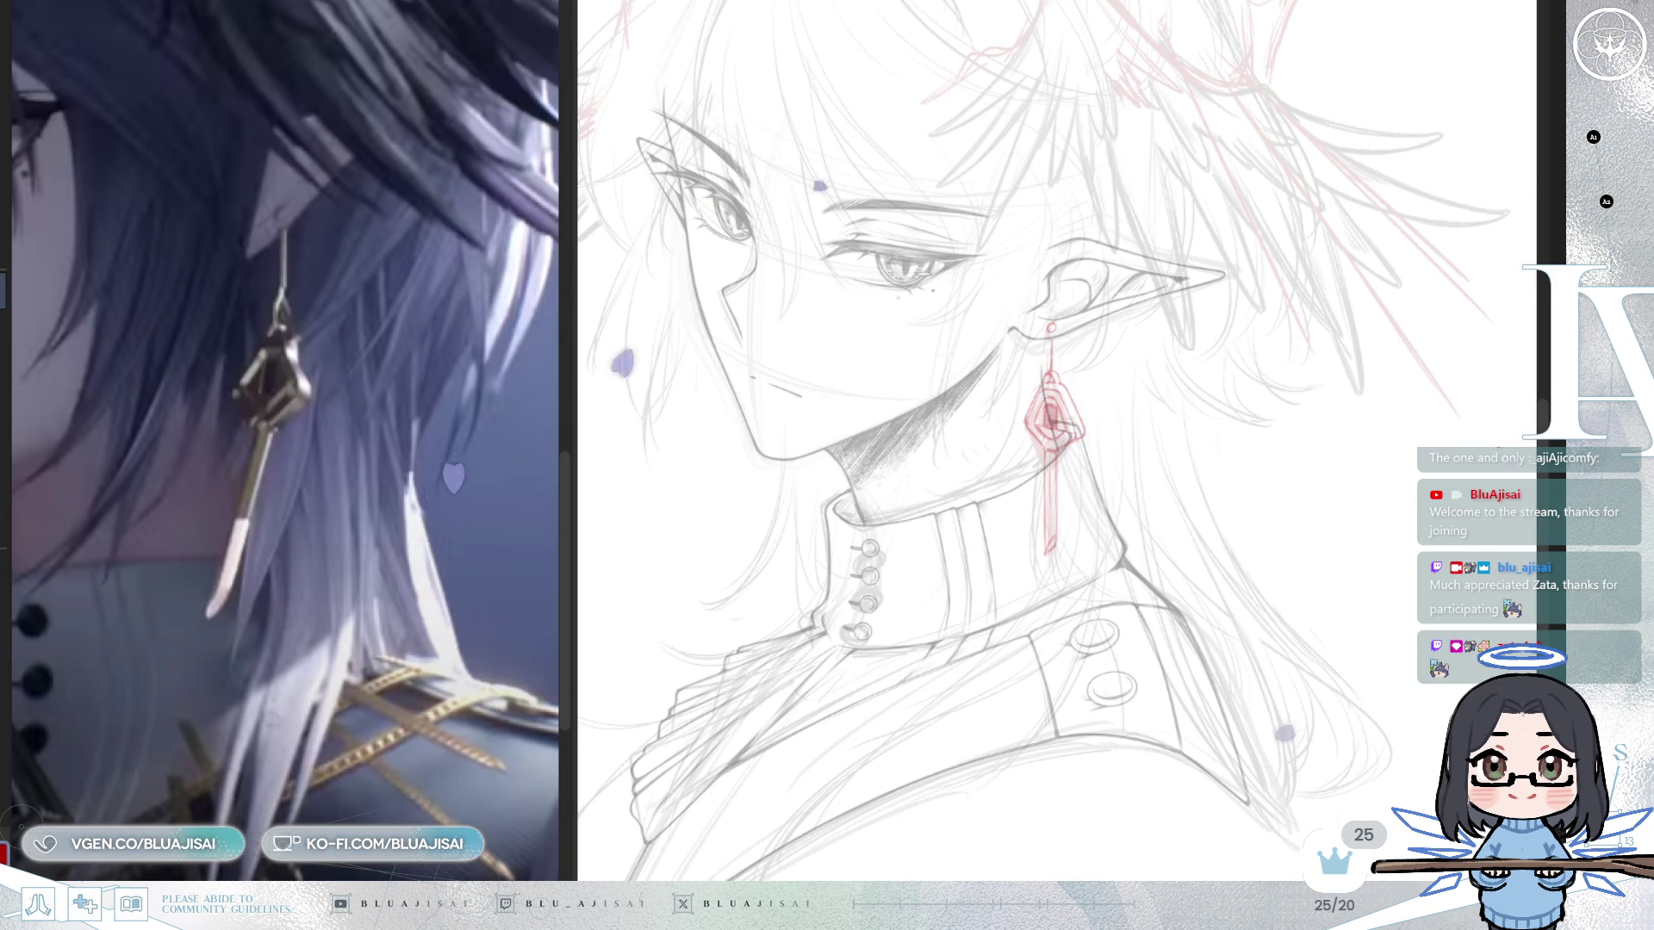
scroll(966, 669, "up", 5)
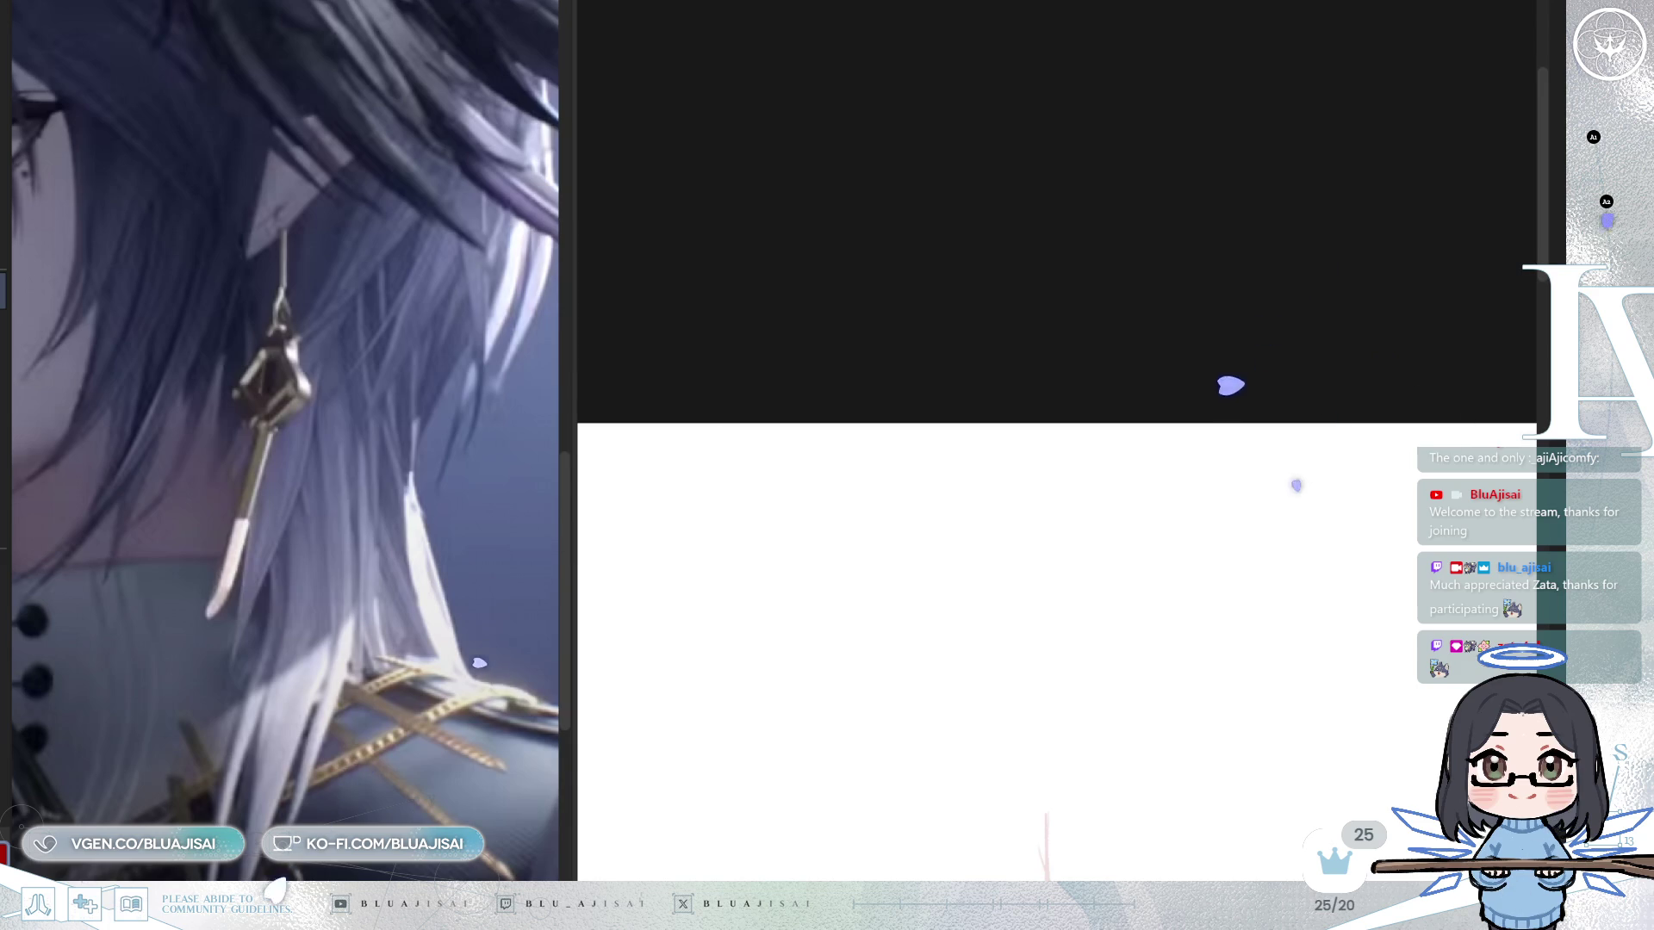
Zoom in and tilt the view onto the earring's ring and pendant bar.
scroll(1056, 442, "down", 5)
scroll(1056, 441, "up", 3)
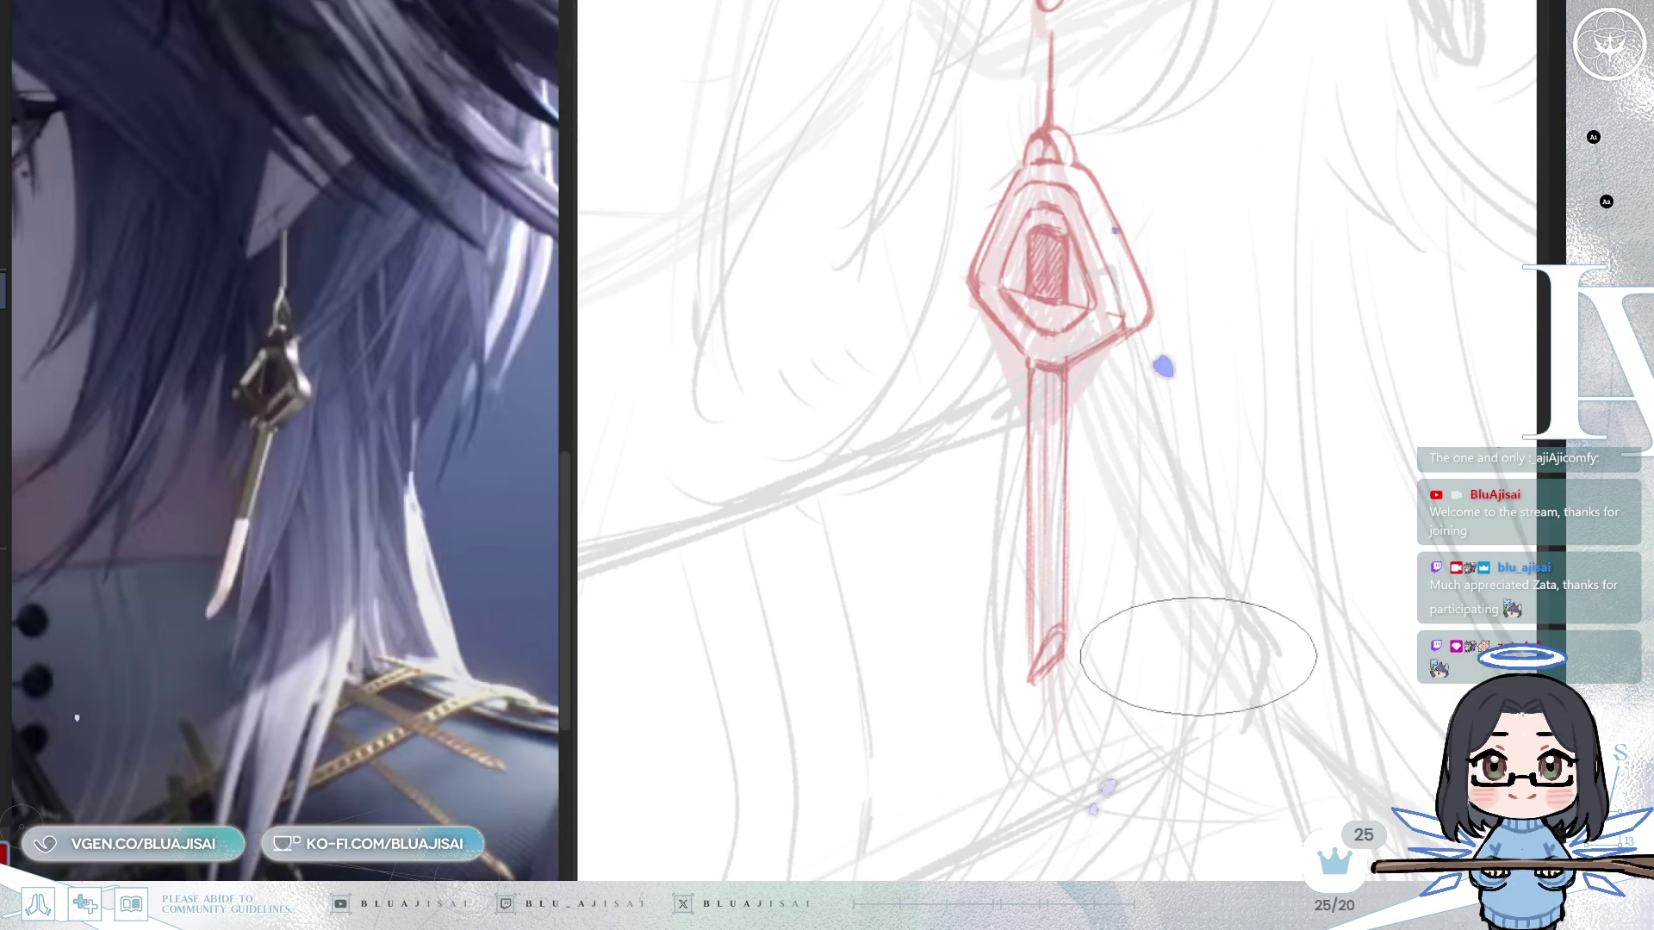
mouse_move(1146, 537)
left_mouse_down()
mouse_move(1151, 676)
mouse_move(1181, 711)
left_mouse_up()
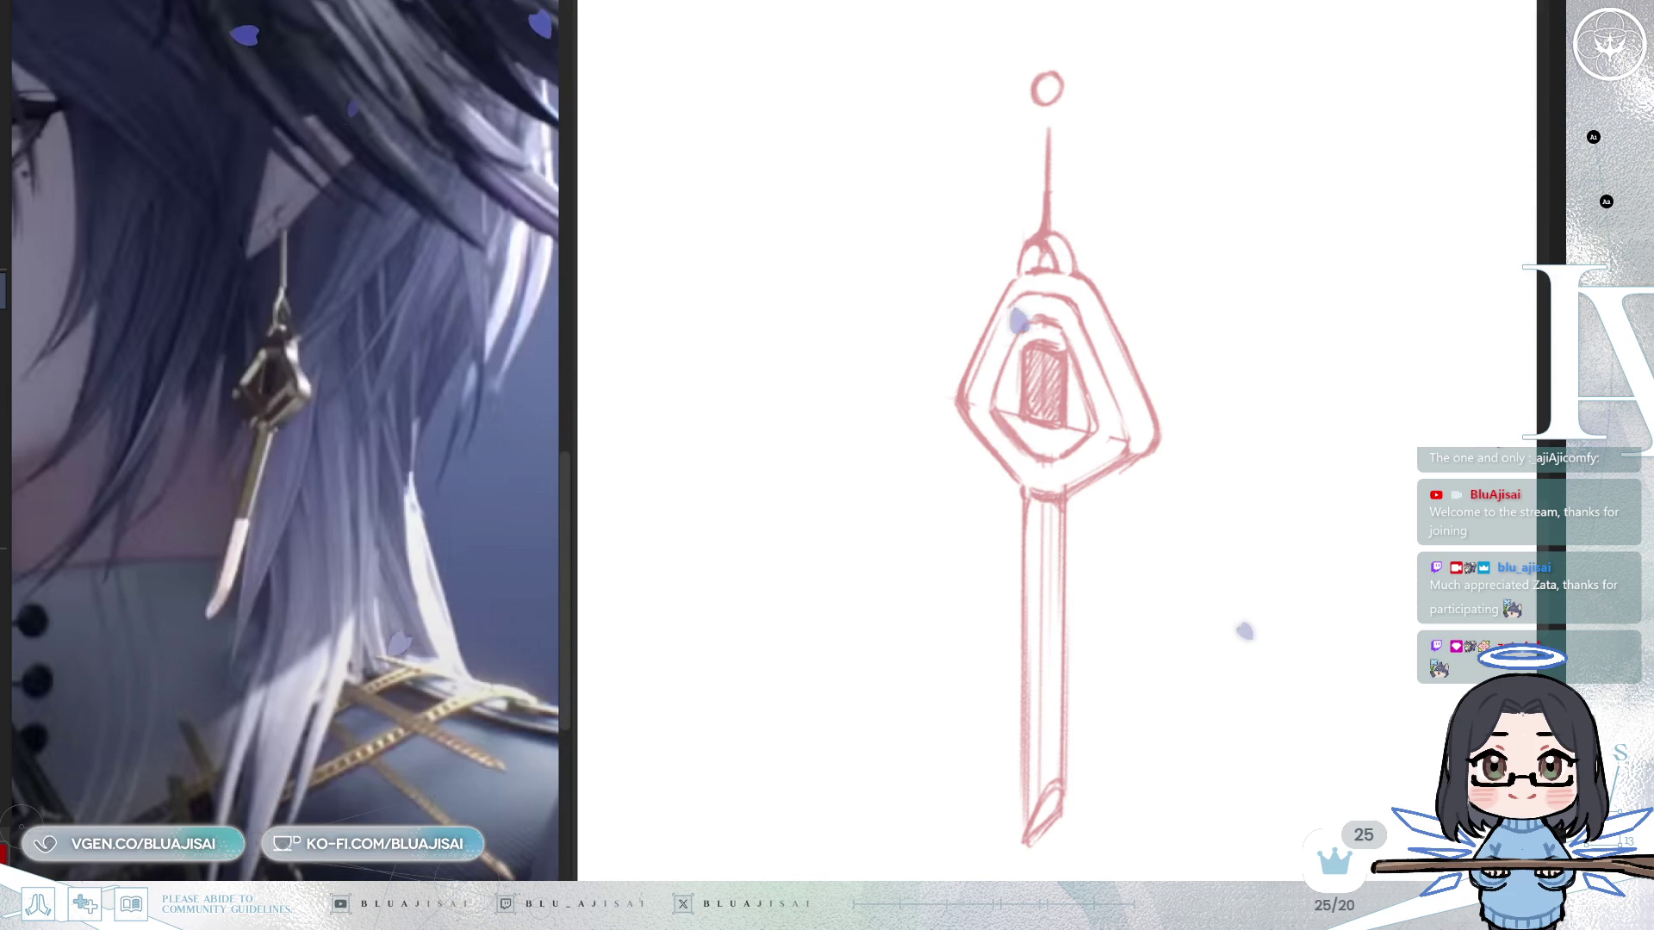
scroll(1073, 588, "down", 2)
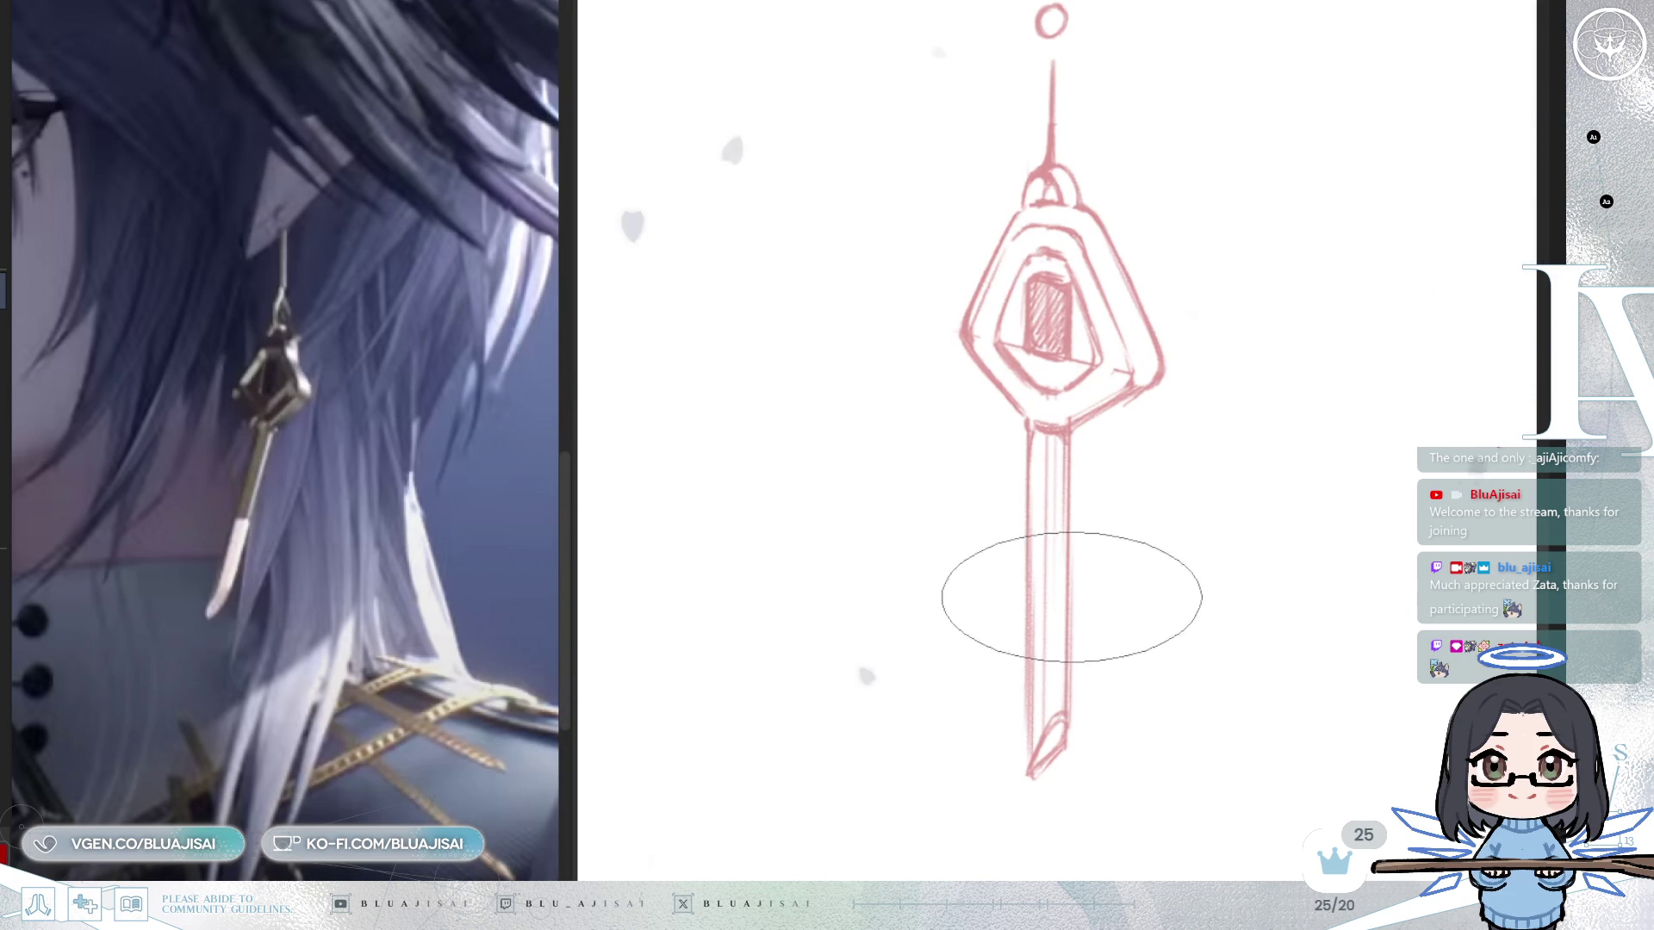
mouse_move(1153, 421)
left_mouse_down()
mouse_move(1004, 266)
mouse_move(1045, 322)
mouse_move(924, 565)
left_mouse_up()
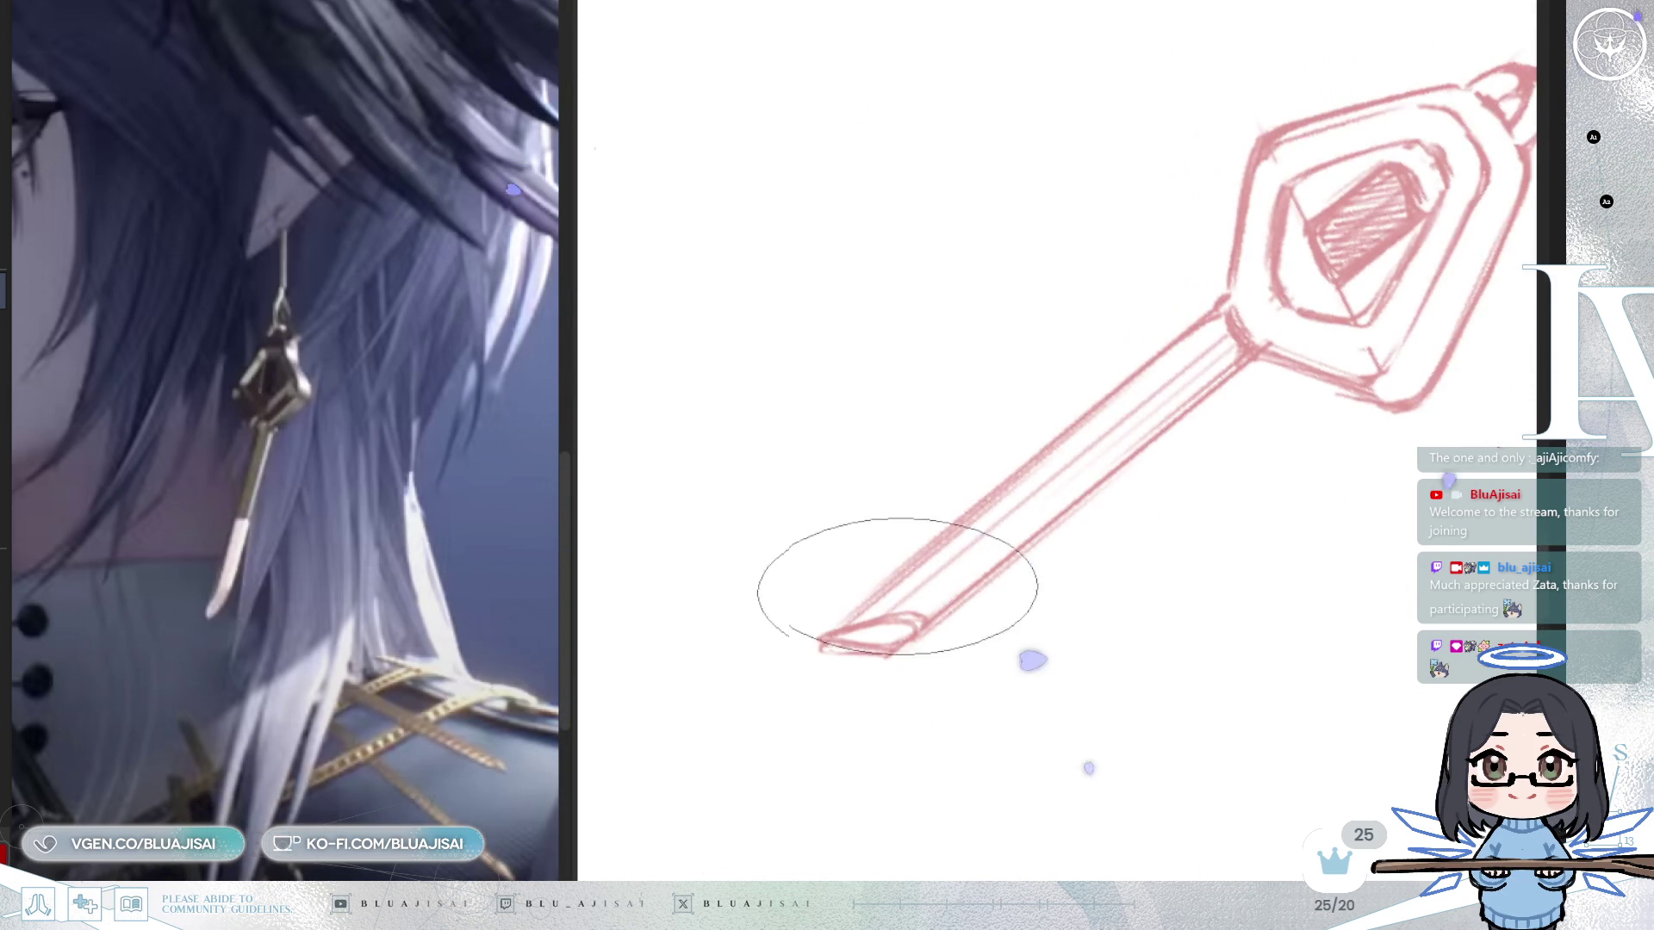
Test strokes along the pendant bar, reset the view upright, and keep the sketch pale pink.
left_click_drag(827, 637, 951, 536)
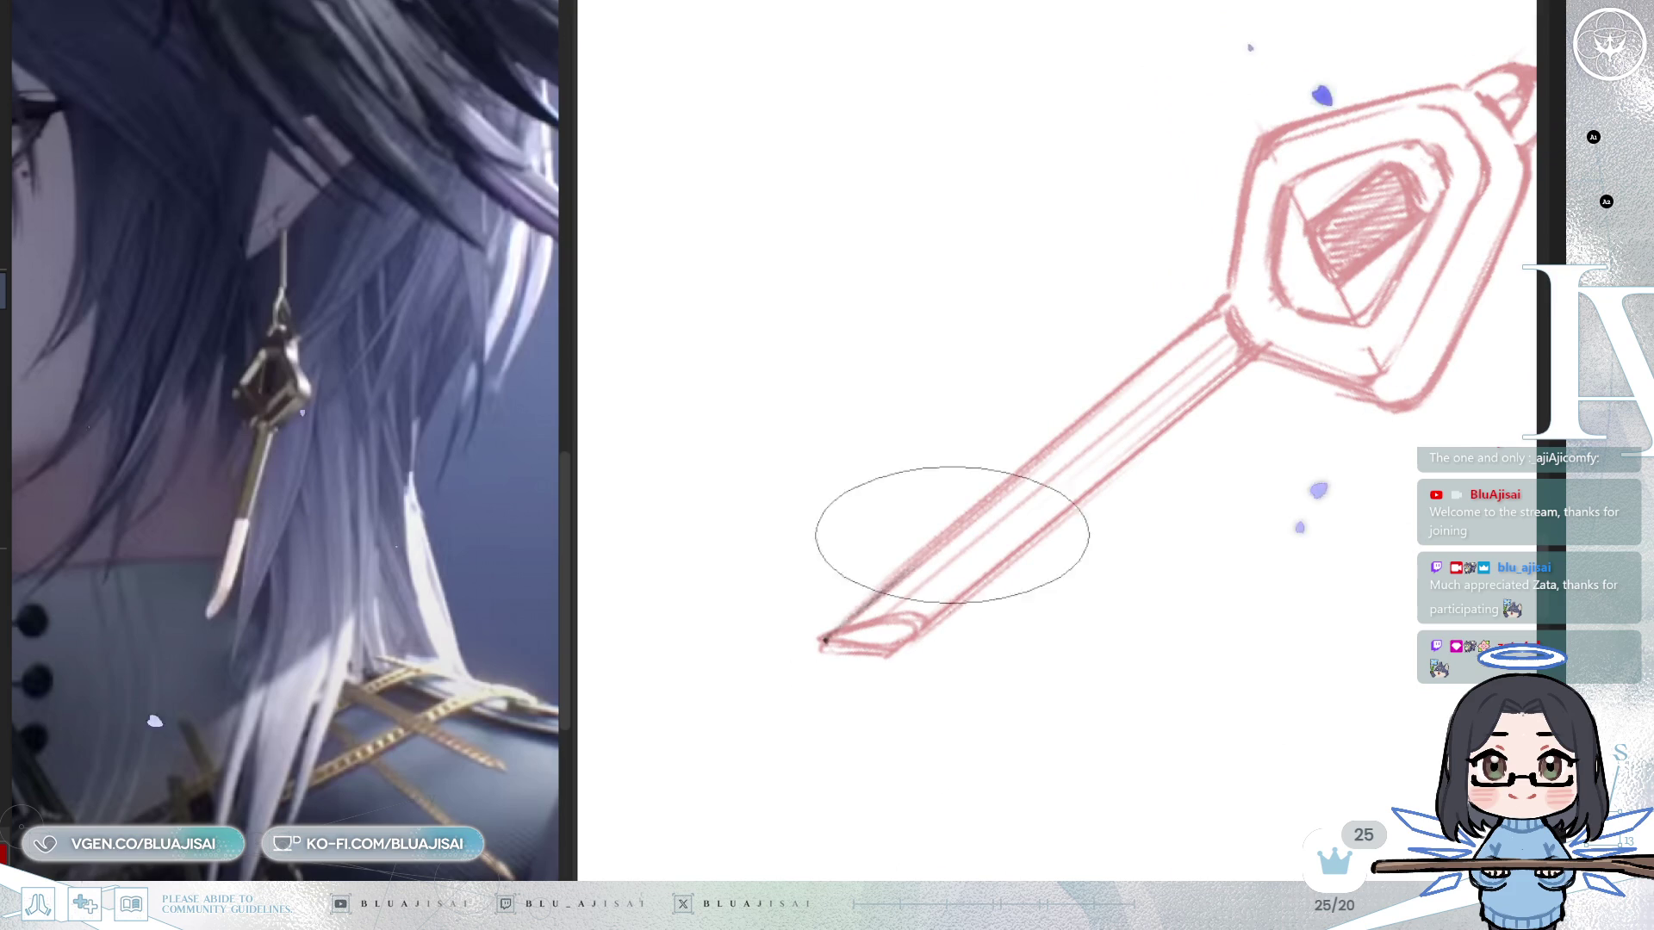
mouse_move(831, 635)
left_mouse_down()
mouse_move(980, 491)
mouse_move(1197, 340)
left_mouse_up()
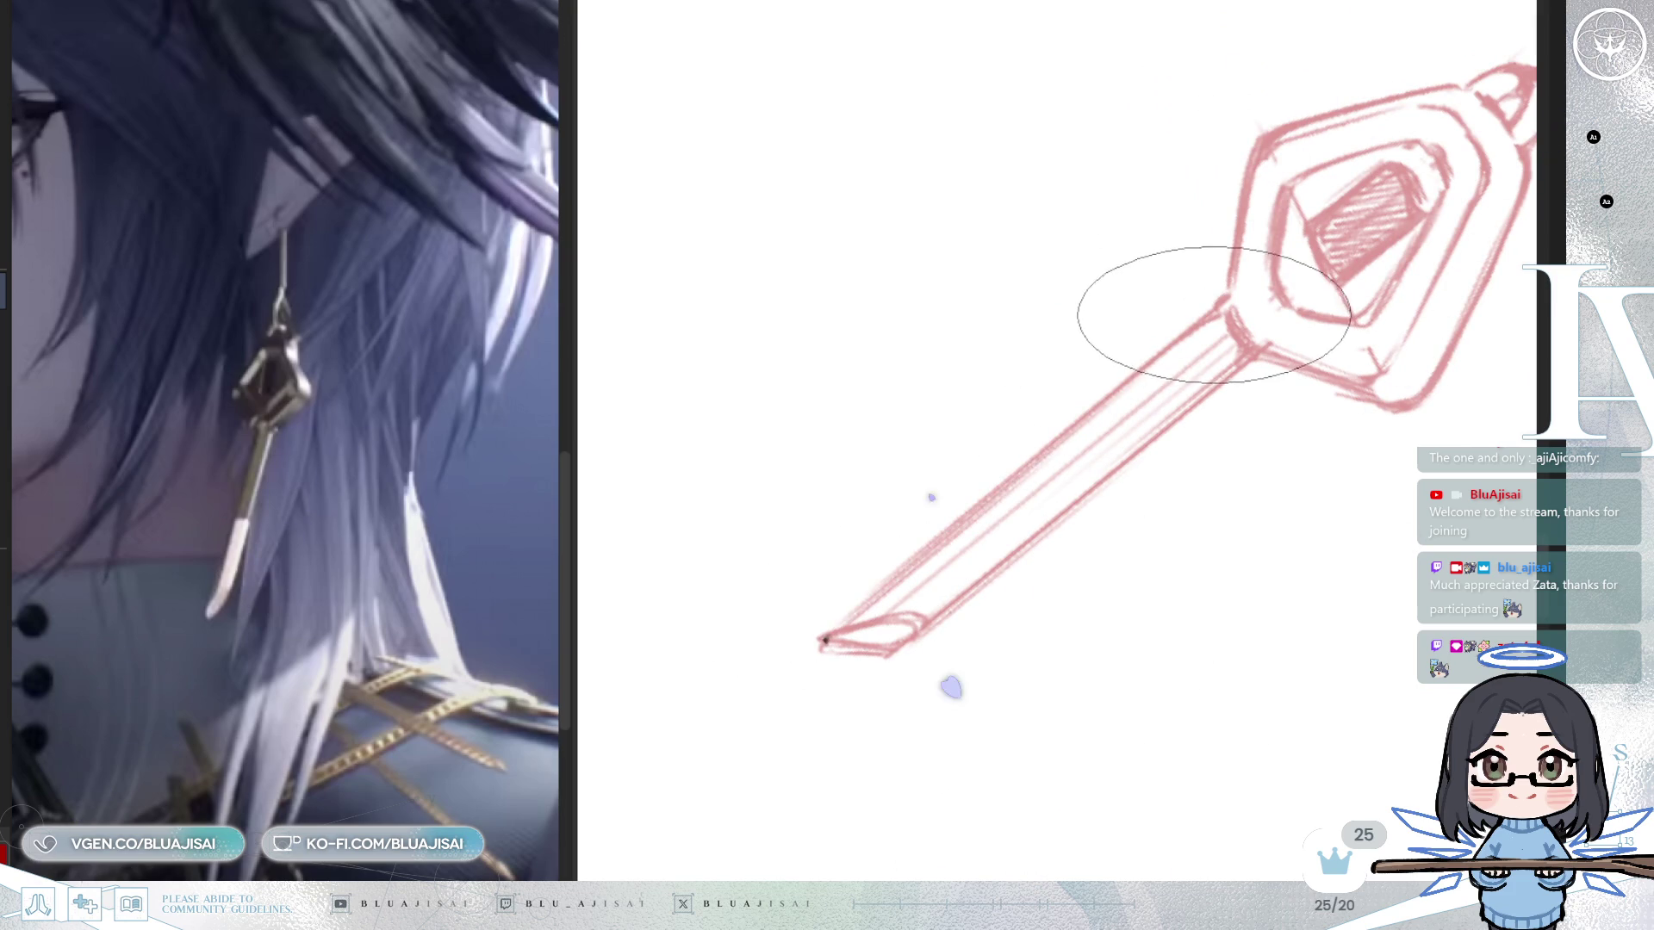
key("5")
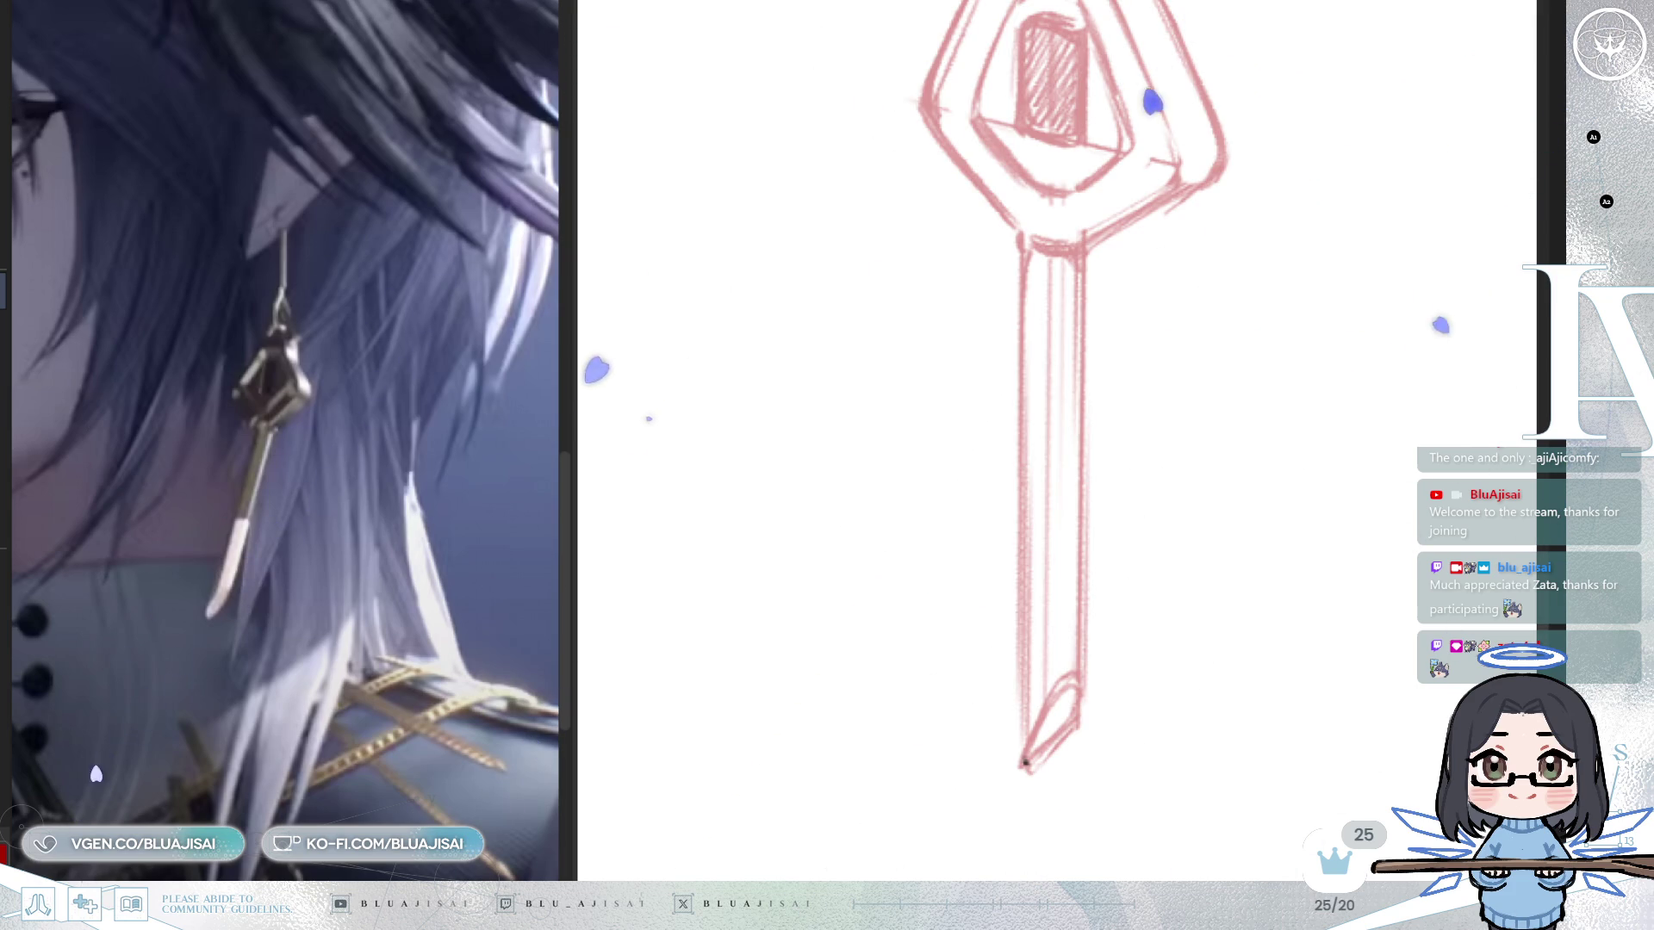
key("ctrl+z")
key("ctrl+y")
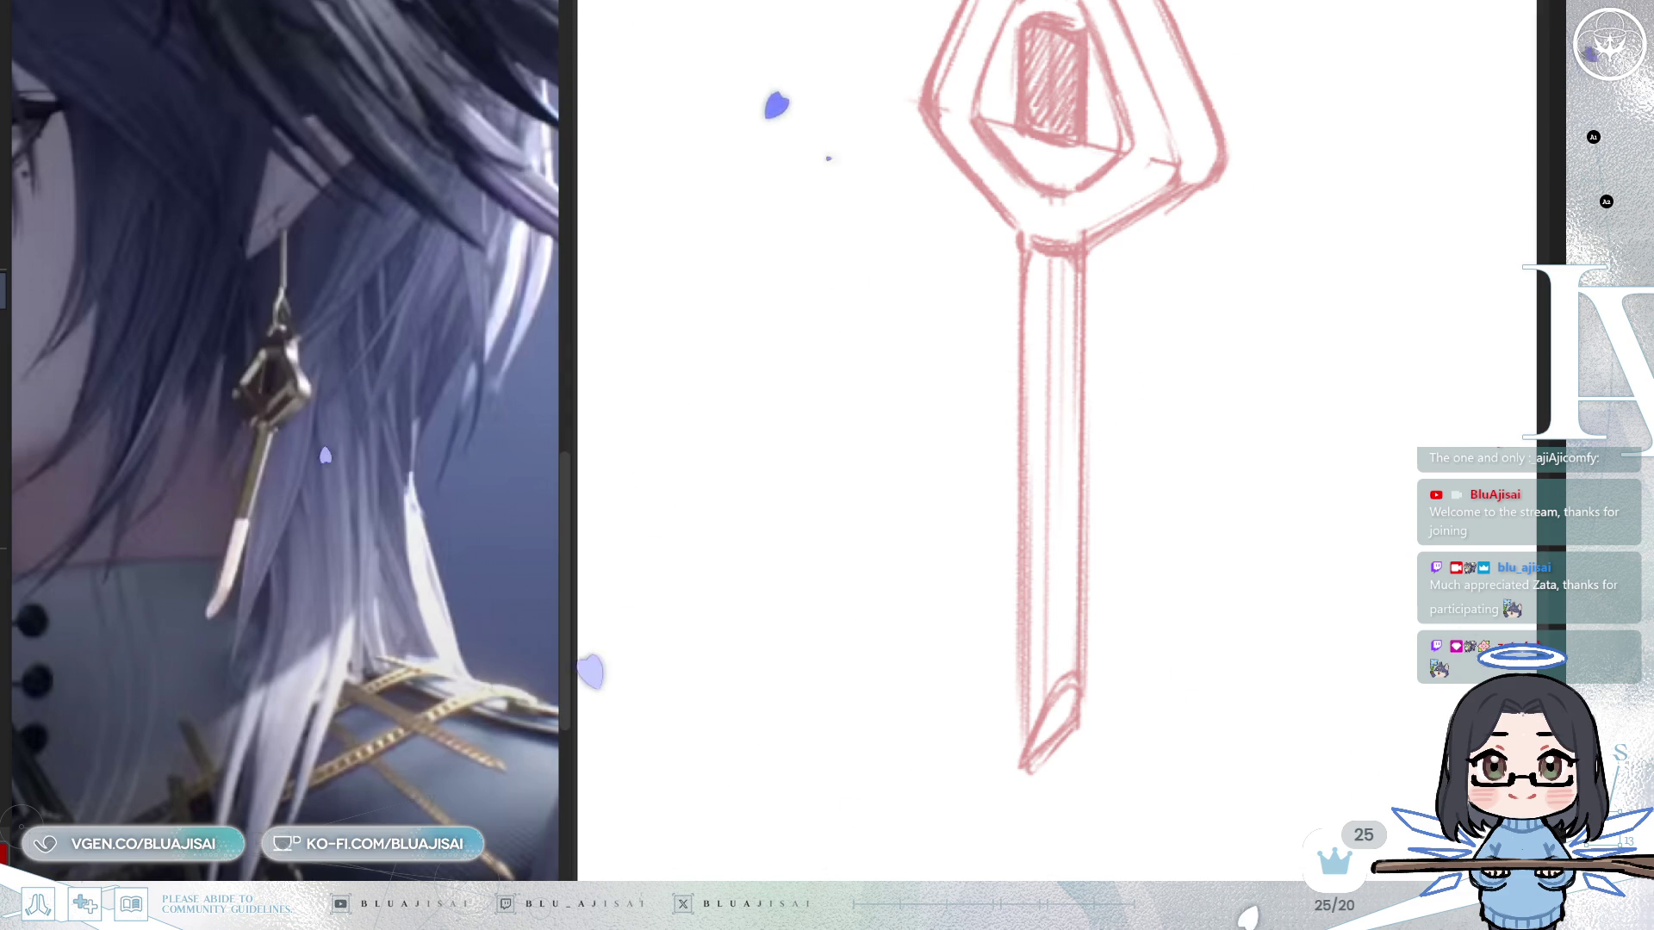
Add a parallel-line ruler along the earring shaft.
key("Delete")
key("ctrl+z")
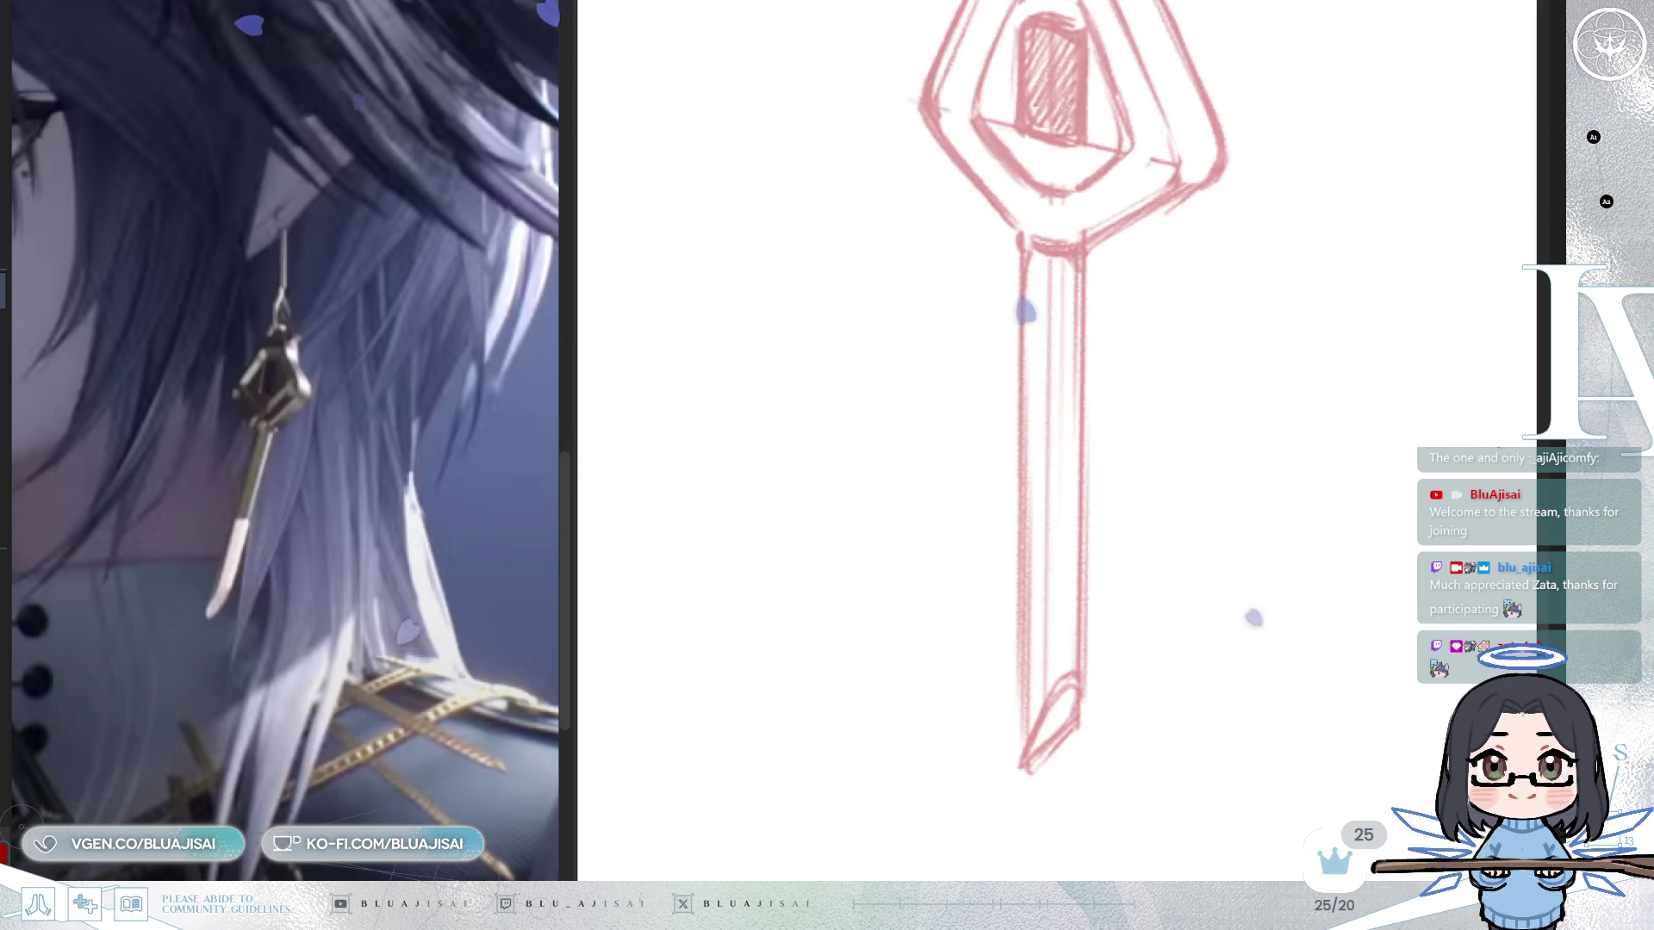
key("ctrl+z")
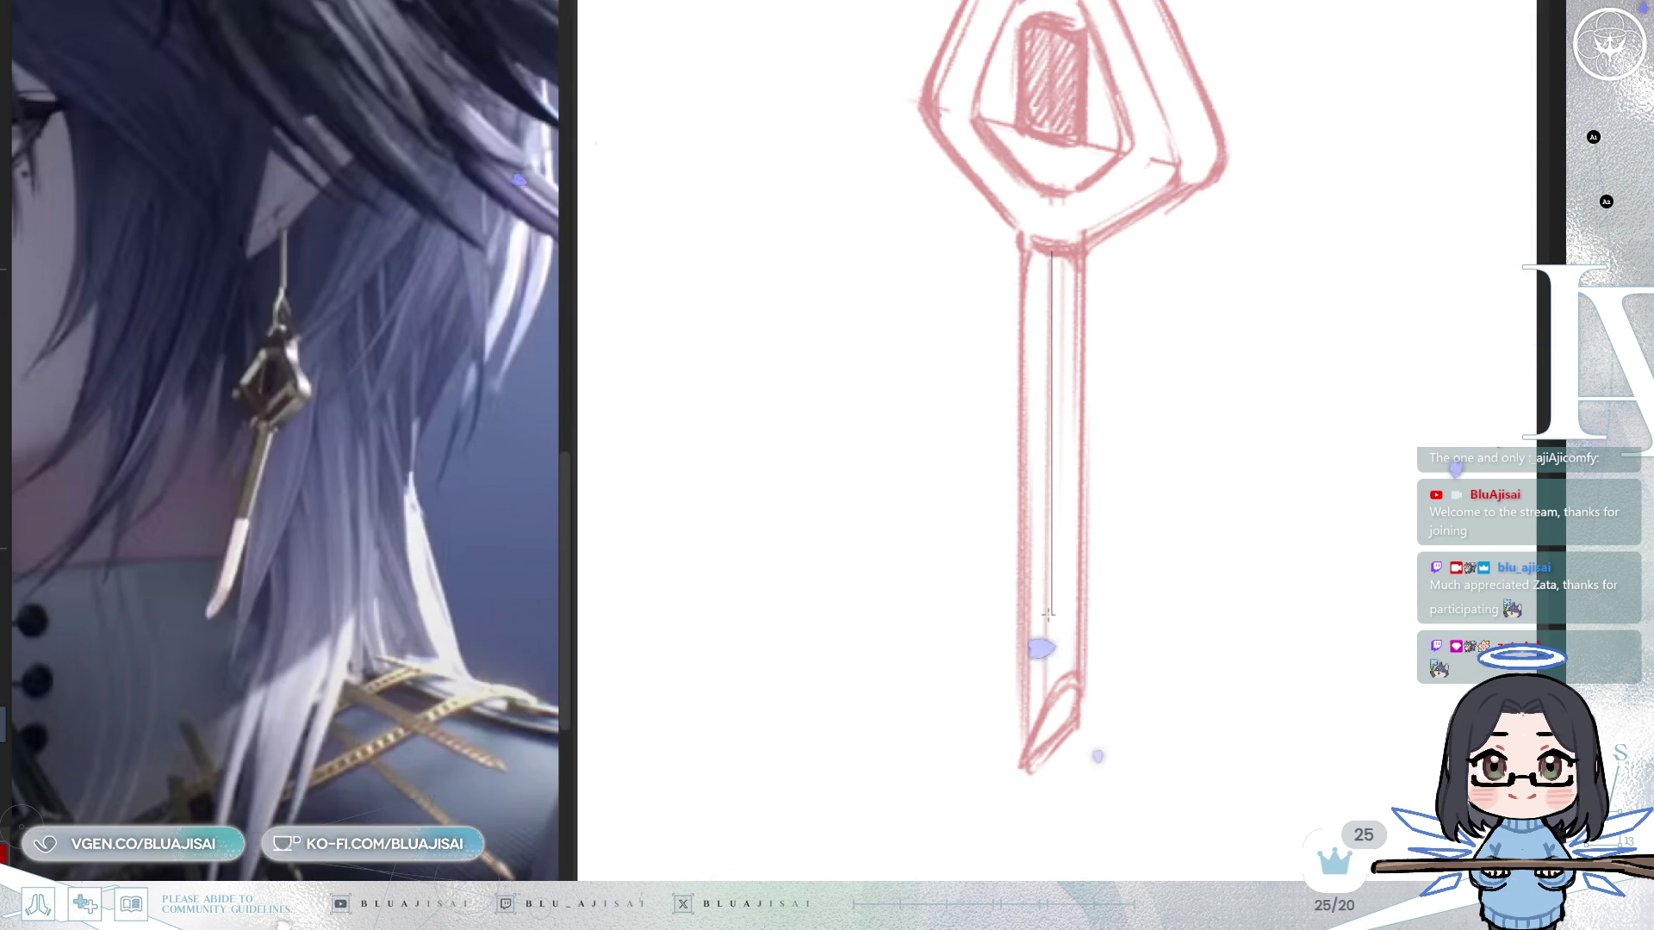
left_click_drag(1053, 780, 1057, 781)
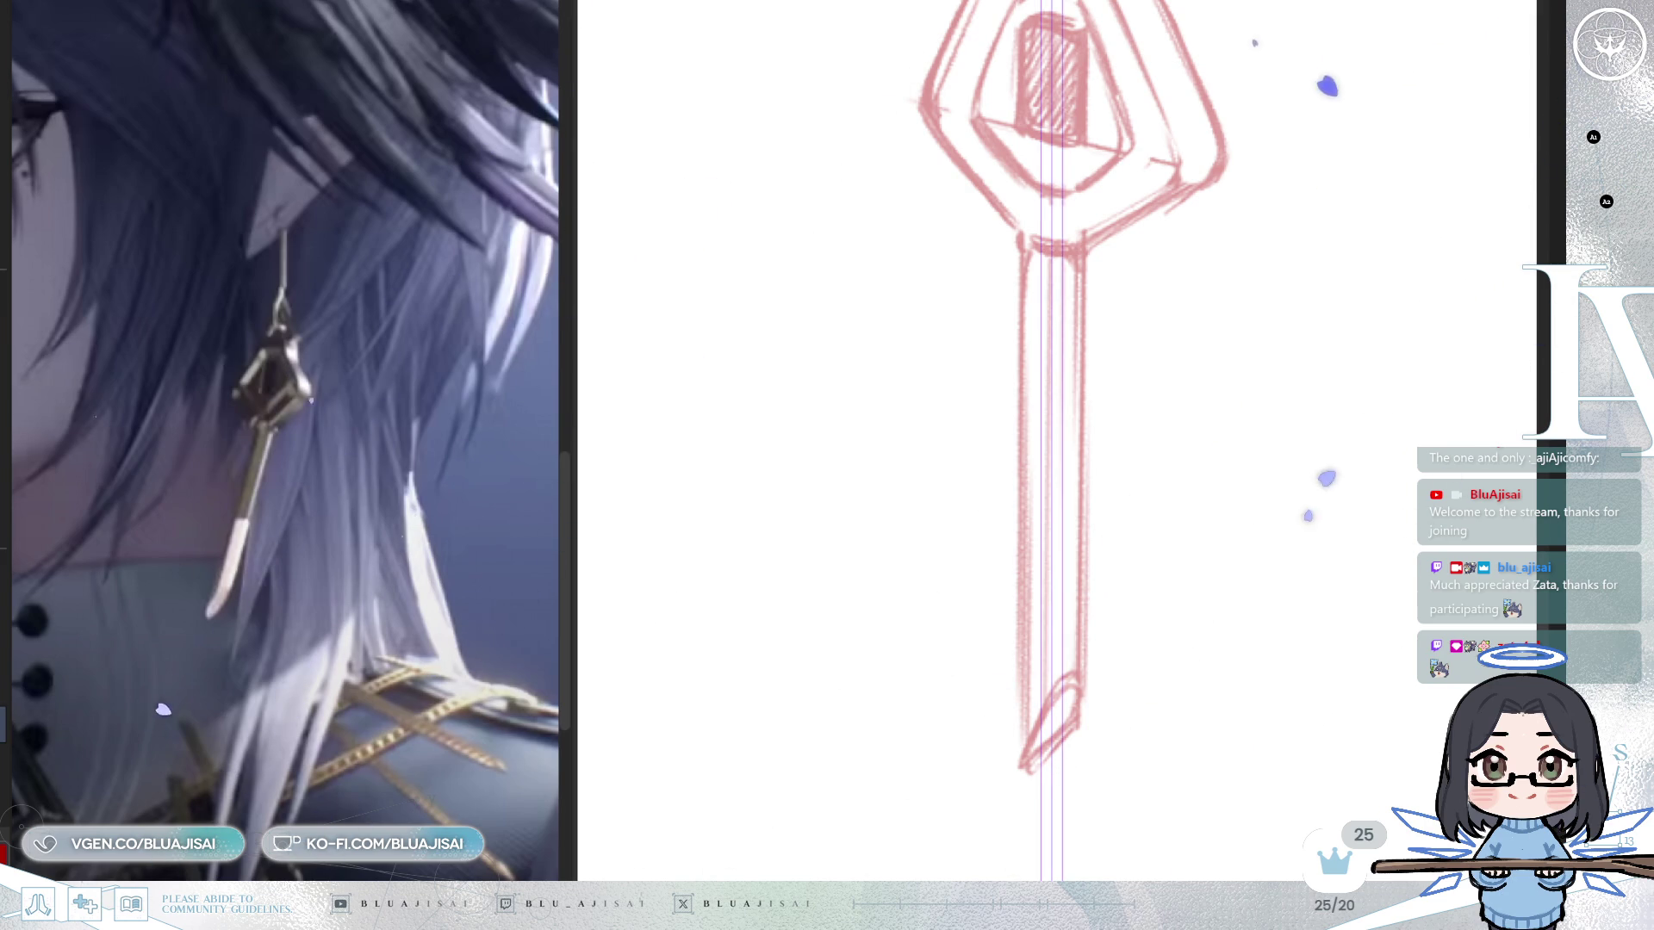
left_click_drag(1079, 497, 1276, 361)
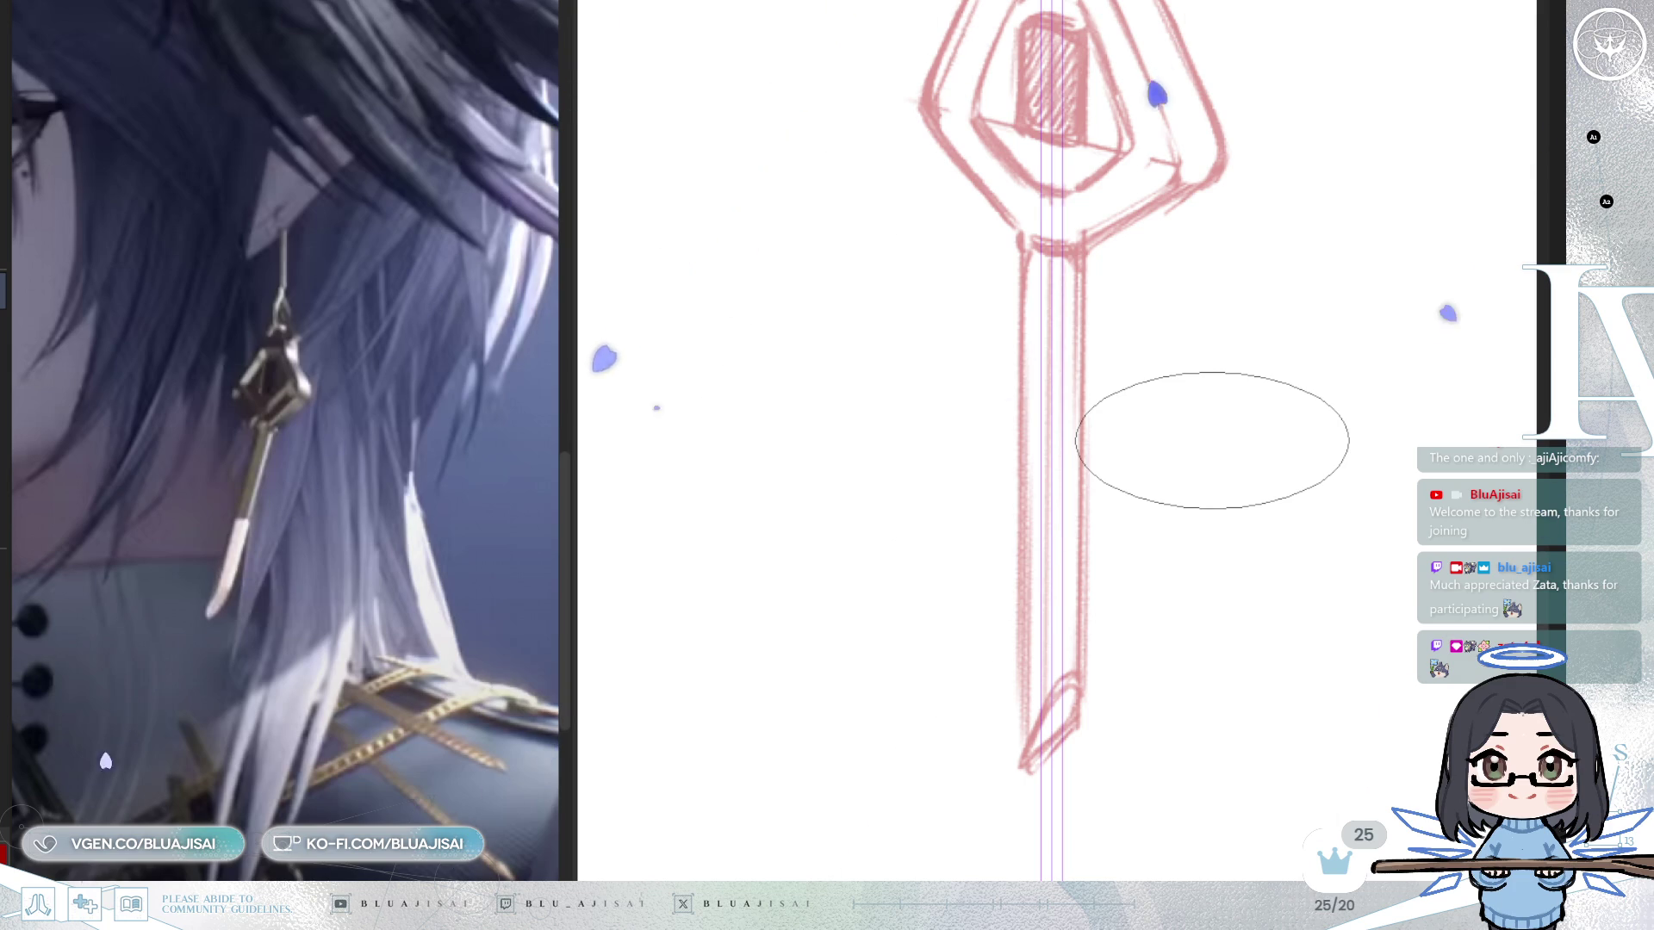
mouse_move(1212, 441)
left_mouse_down()
mouse_move(1071, 406)
mouse_move(1071, 354)
mouse_move(1005, 266)
mouse_move(1021, 245)
mouse_move(1029, 732)
left_mouse_up()
key("ctrl+z")
Ink the shaft's left edge down to the tip and its right edge, then hide the ruler.
left_click_drag(1026, 250, 1030, 737)
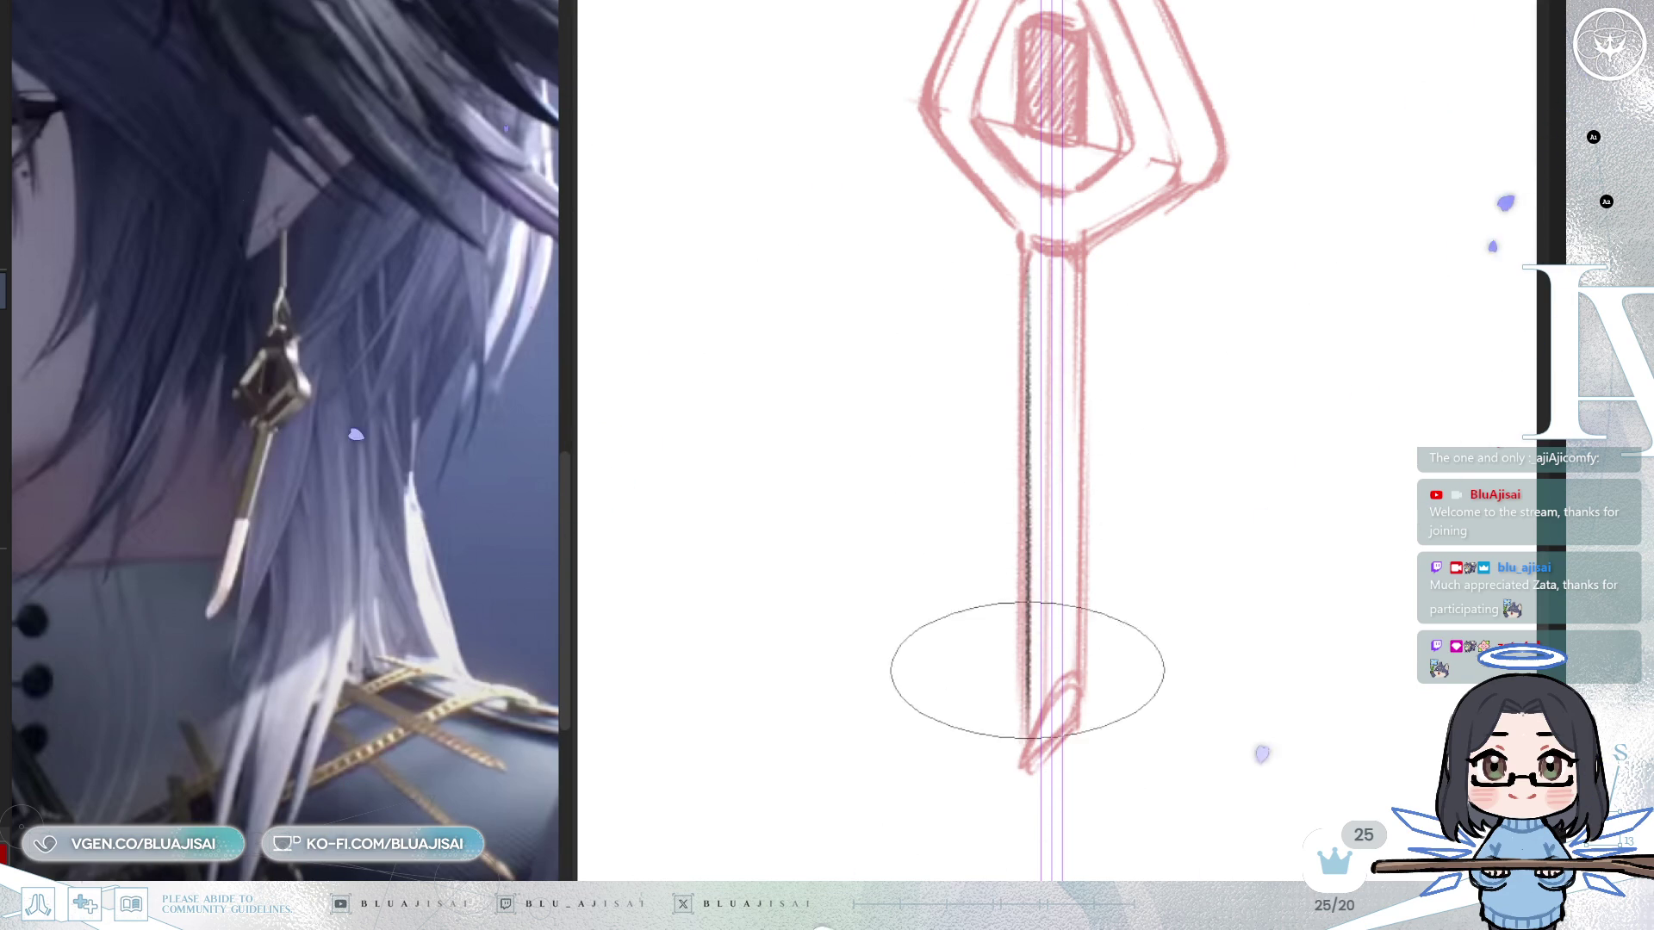
left_click_drag(1030, 646, 1031, 769)
left_click_drag(1034, 251, 1026, 421)
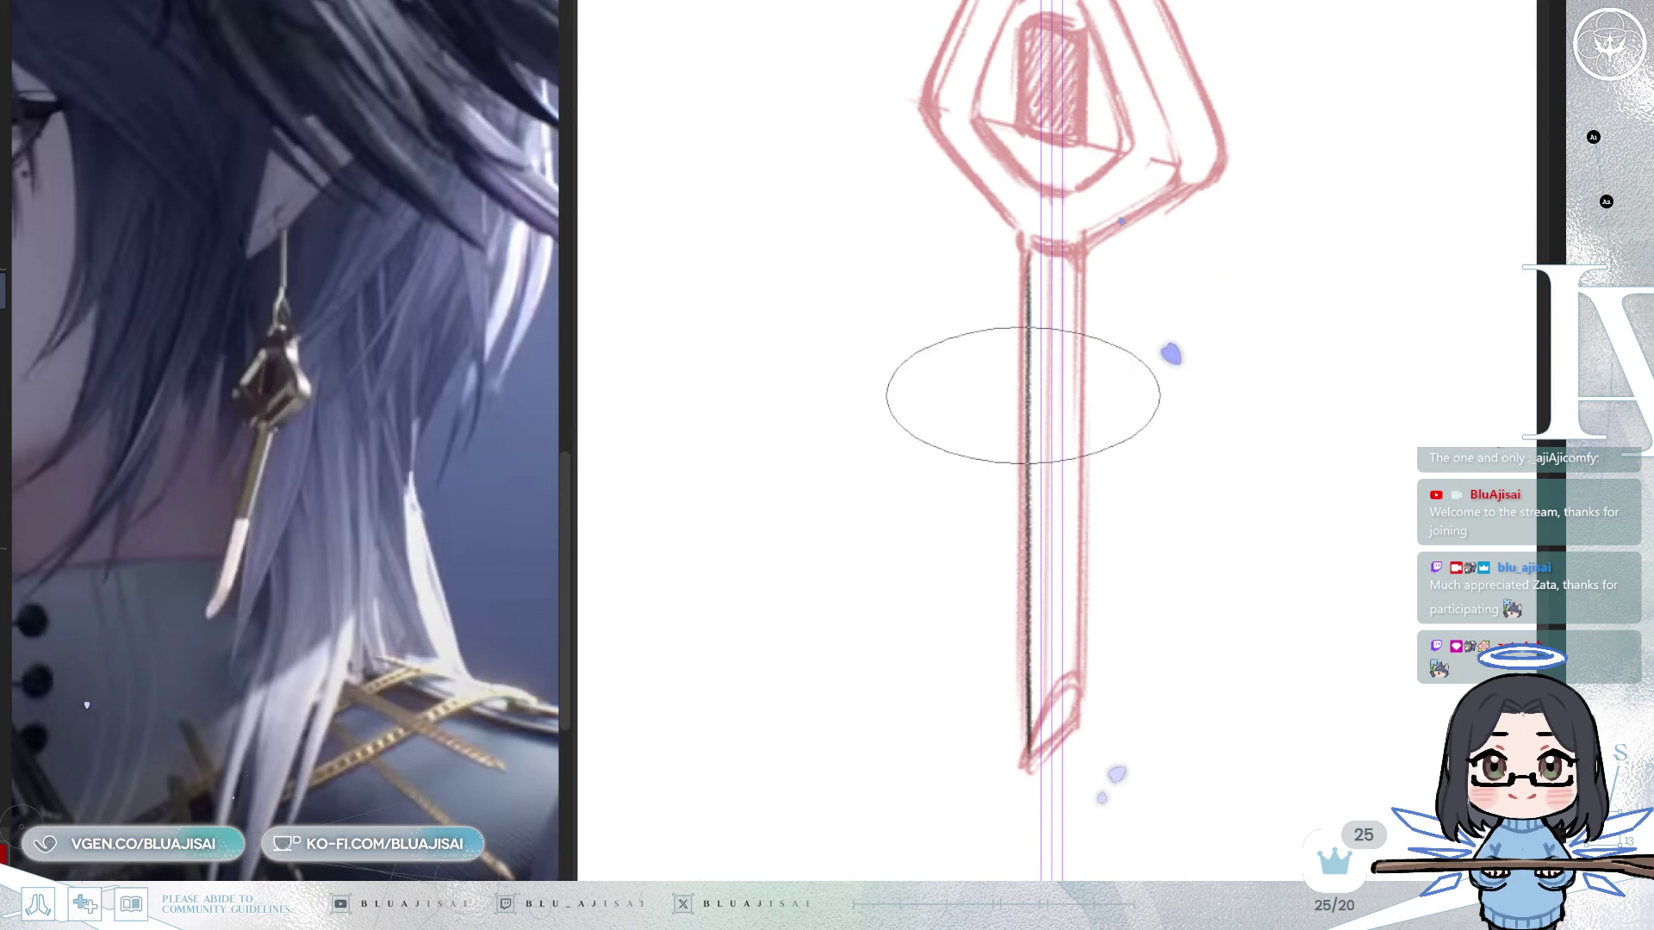
left_click_drag(1075, 250, 1072, 689)
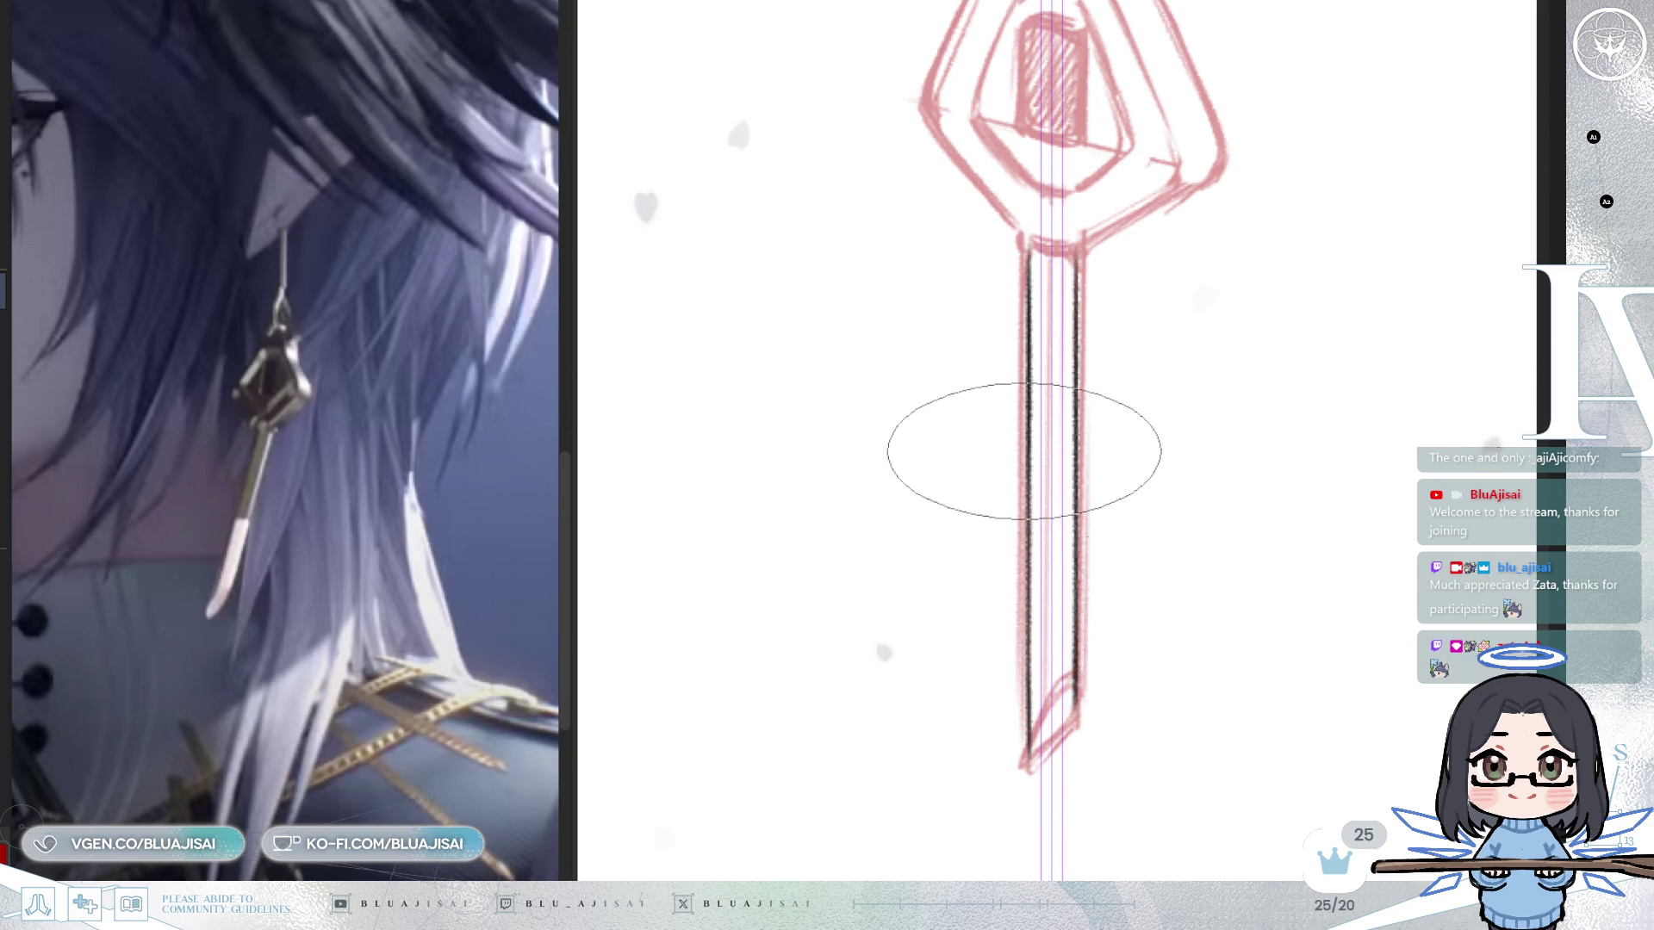
key("ctrl+z")
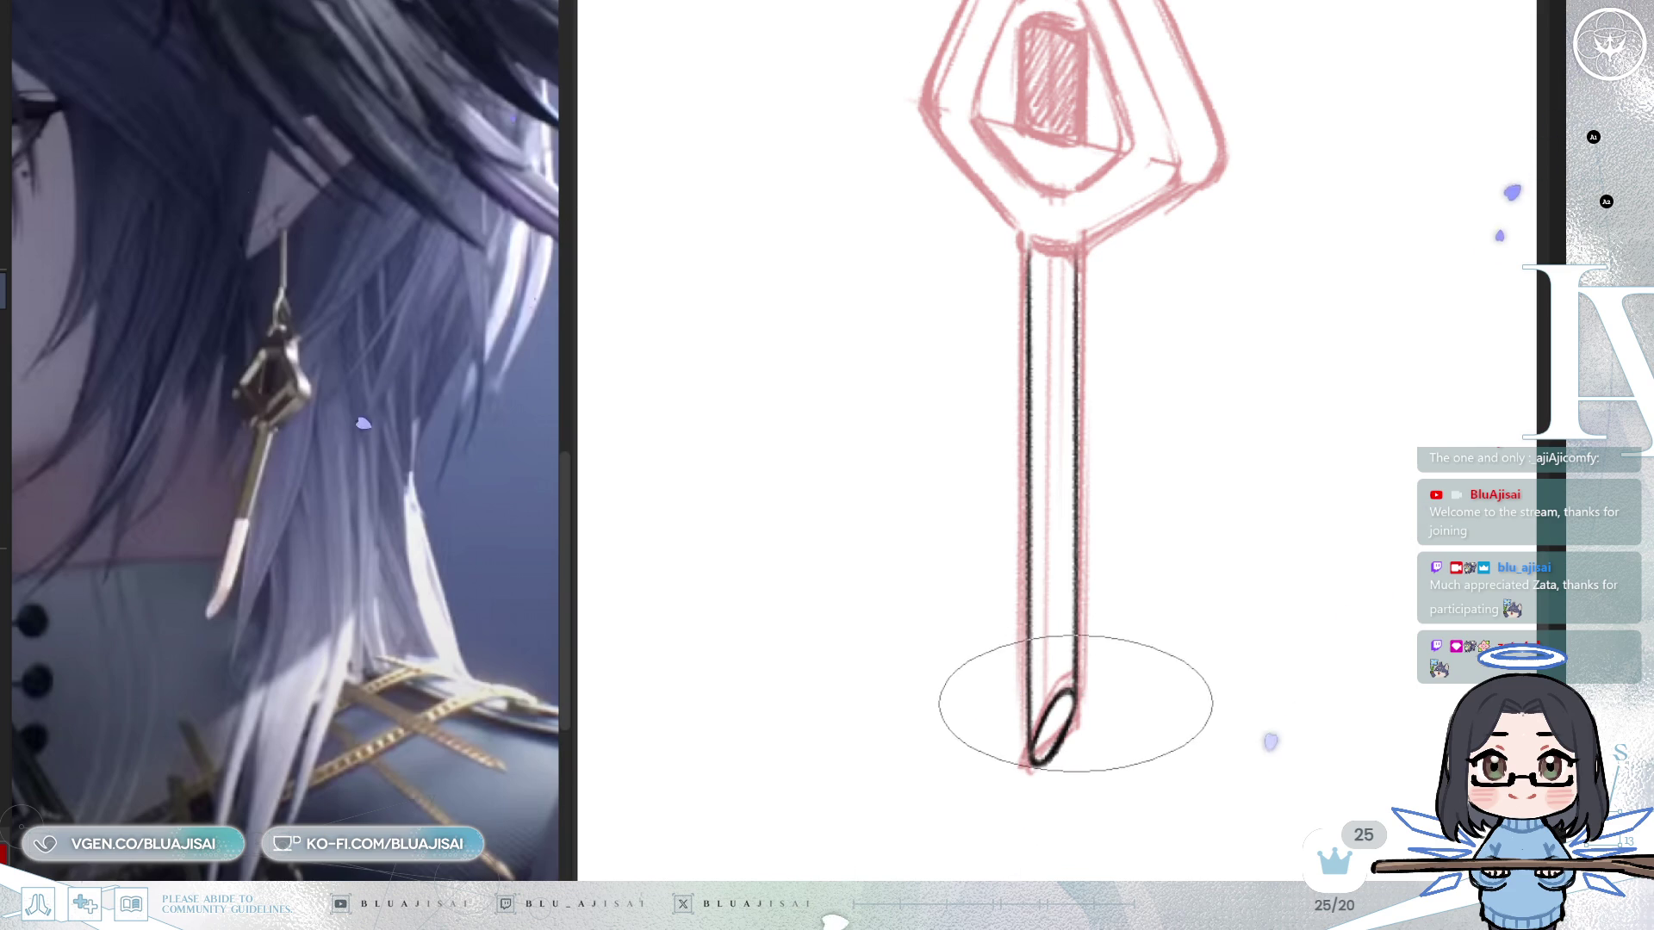
Mirror the view to check, shade the shaft tip grey, and pan up to the diamond pendant.
key("m")
scroll(1286, 548, "down", 4)
key("m")
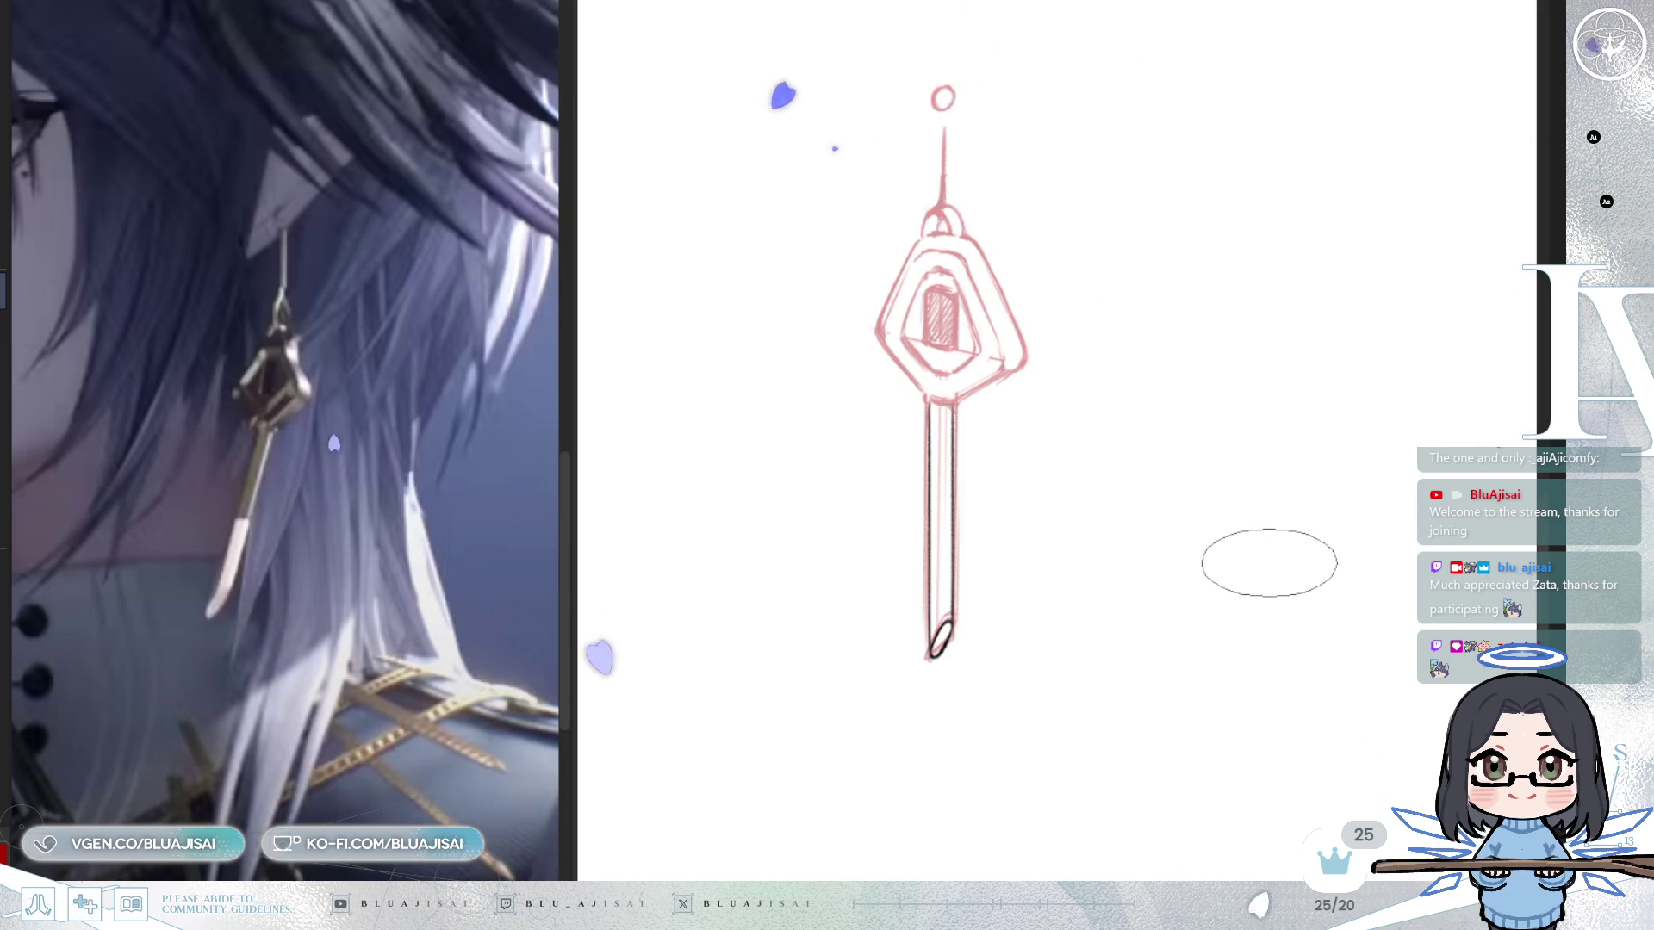
scroll(1120, 624, "up", 3)
scroll(788, 594, "up", 2)
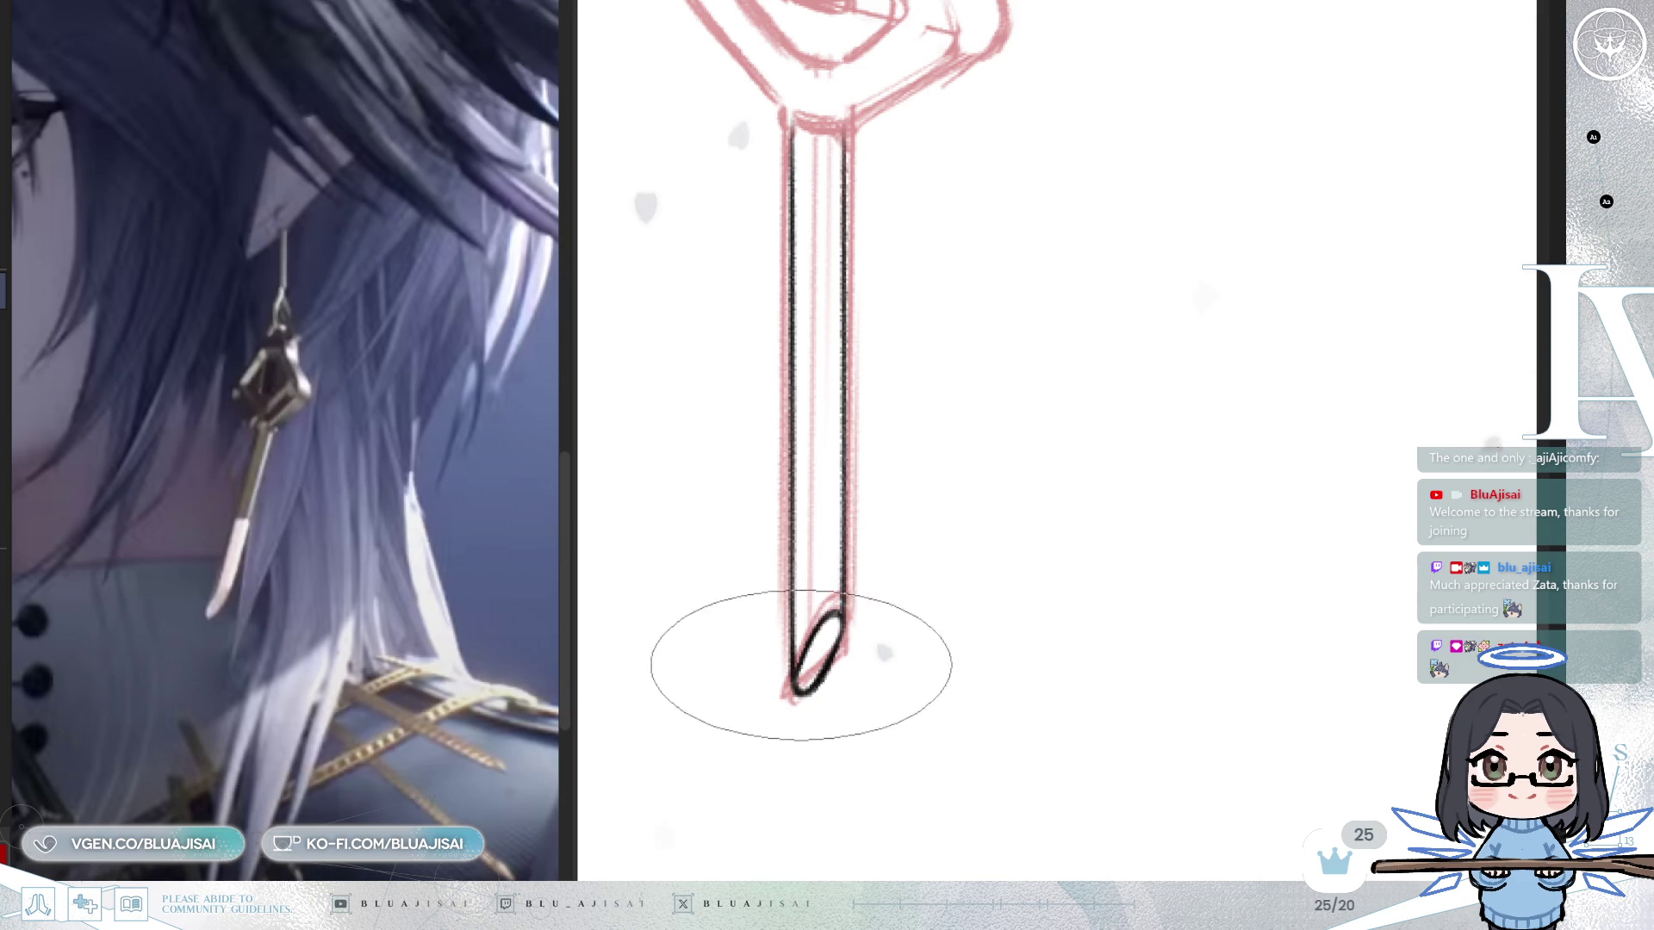
mouse_move(801, 662)
left_mouse_down()
mouse_move(793, 680)
mouse_move(829, 642)
left_mouse_up()
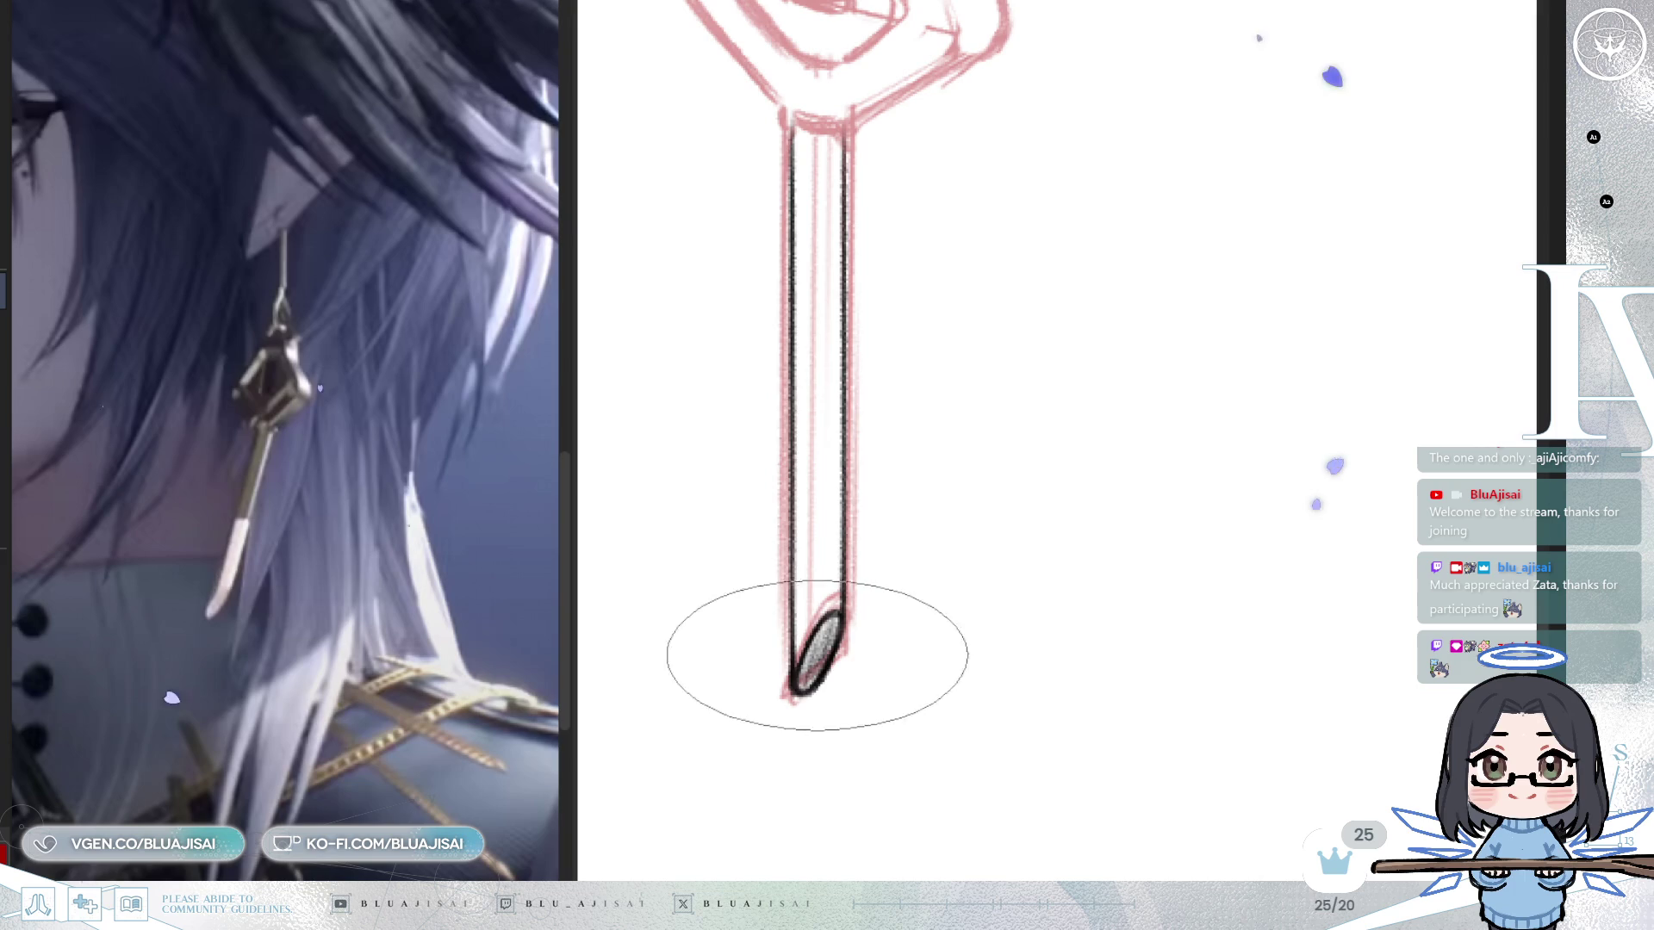
left_click_drag(912, 251, 991, 673)
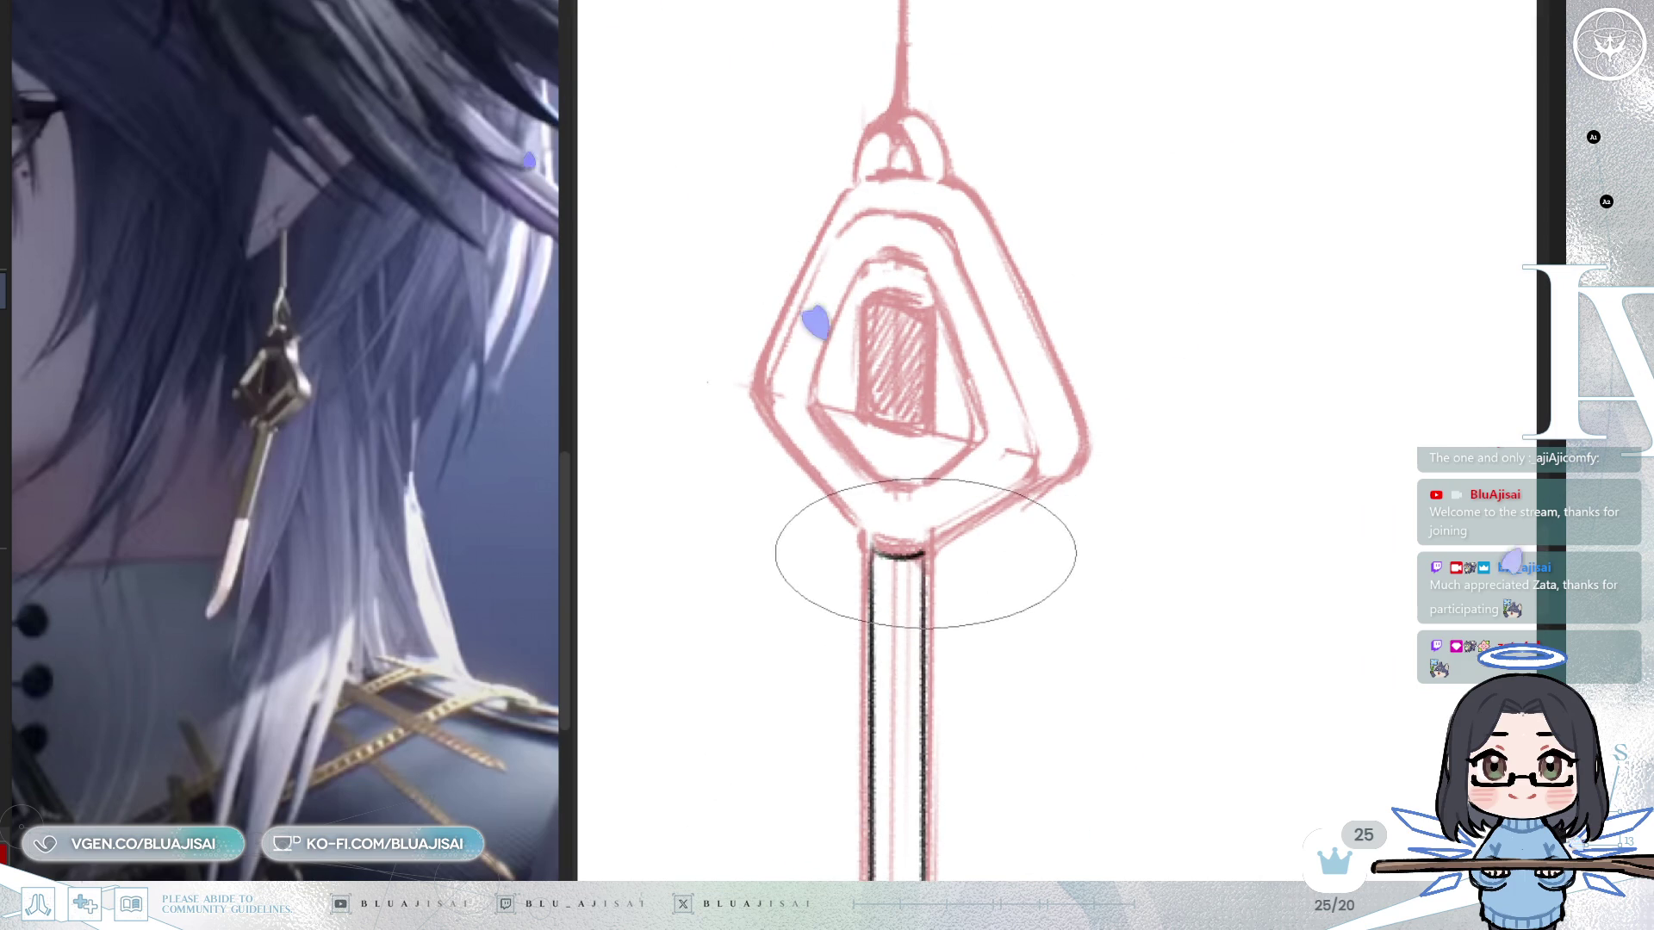
left_click_drag(1187, 662, 1251, 509)
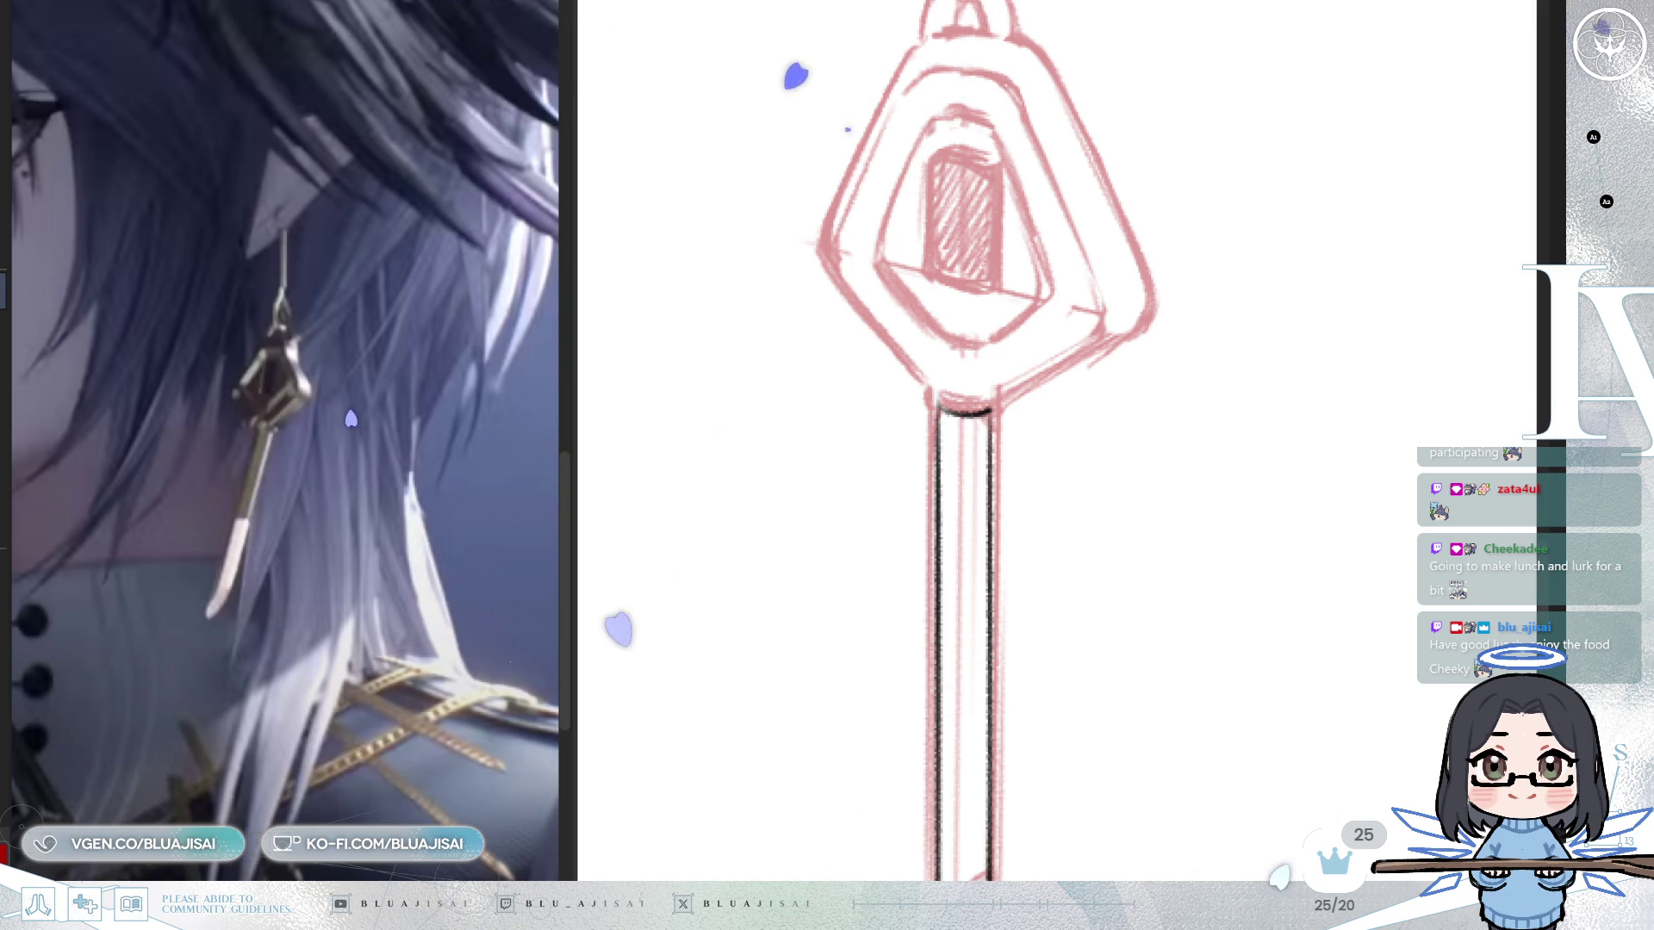
Rotate the view onto the diamond pendant and ink its upper-left, right and bottom edges.
mouse_move(948, 328)
left_mouse_down()
mouse_move(1118, 384)
mouse_move(1108, 486)
mouse_move(1096, 465)
left_mouse_up()
mouse_move(924, 379)
left_mouse_down()
mouse_move(904, 368)
mouse_move(979, 266)
mouse_move(1151, 347)
mouse_move(1103, 341)
mouse_move(1093, 402)
mouse_move(1082, 324)
mouse_move(1109, 347)
left_mouse_up()
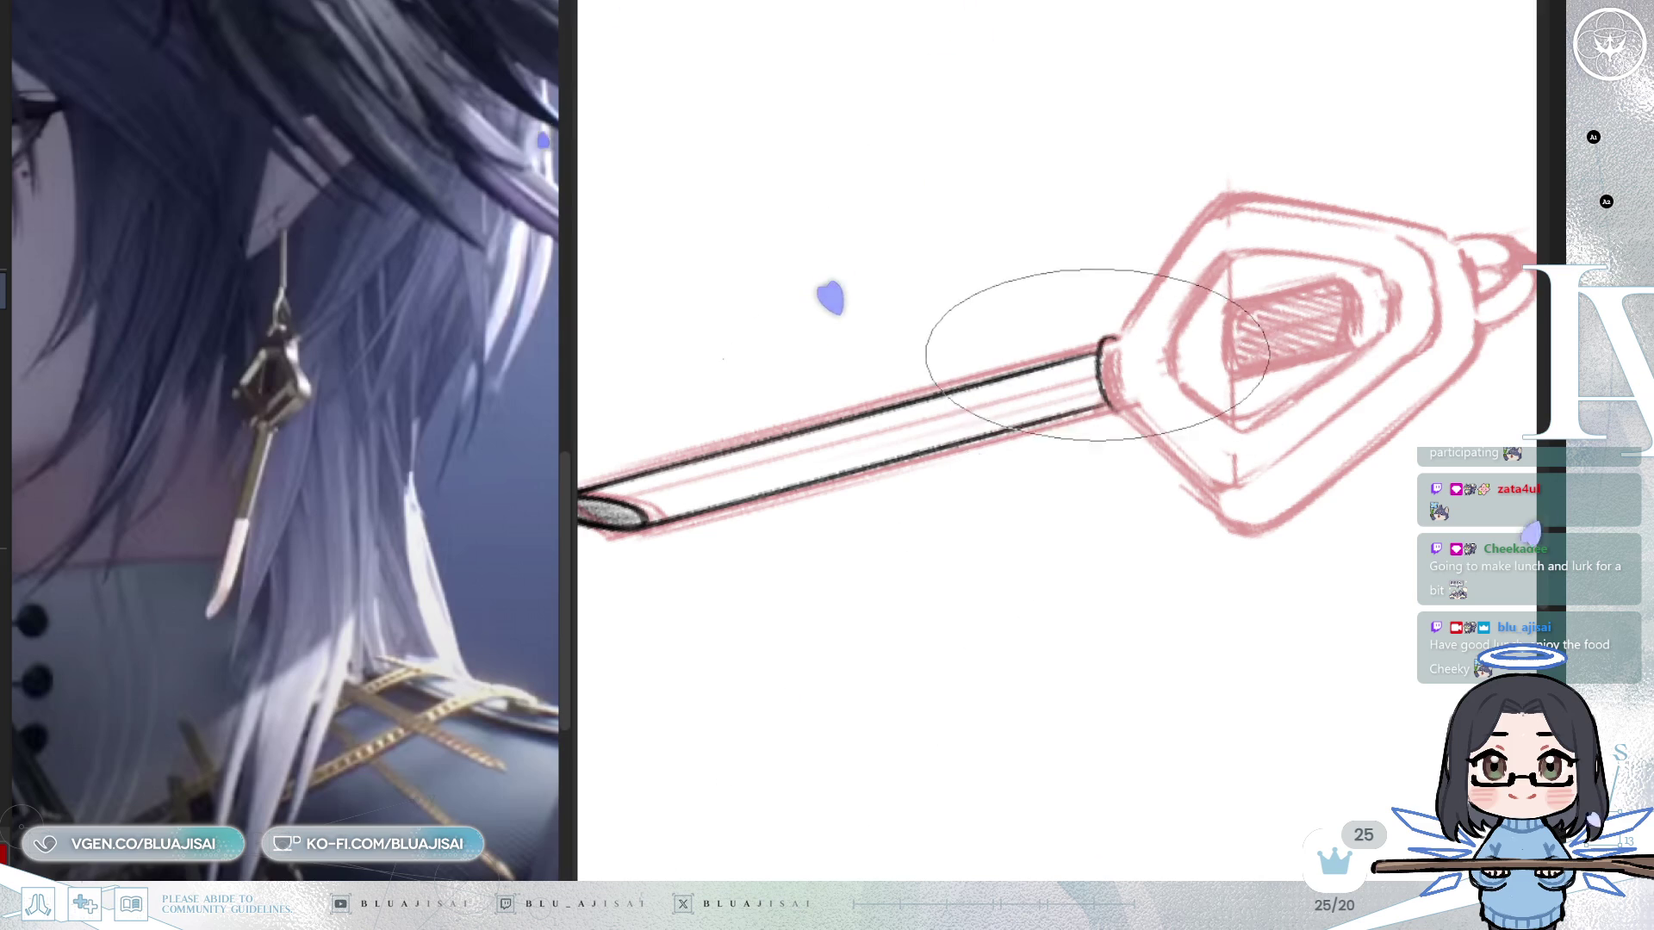
left_click_drag(1112, 408, 1147, 351)
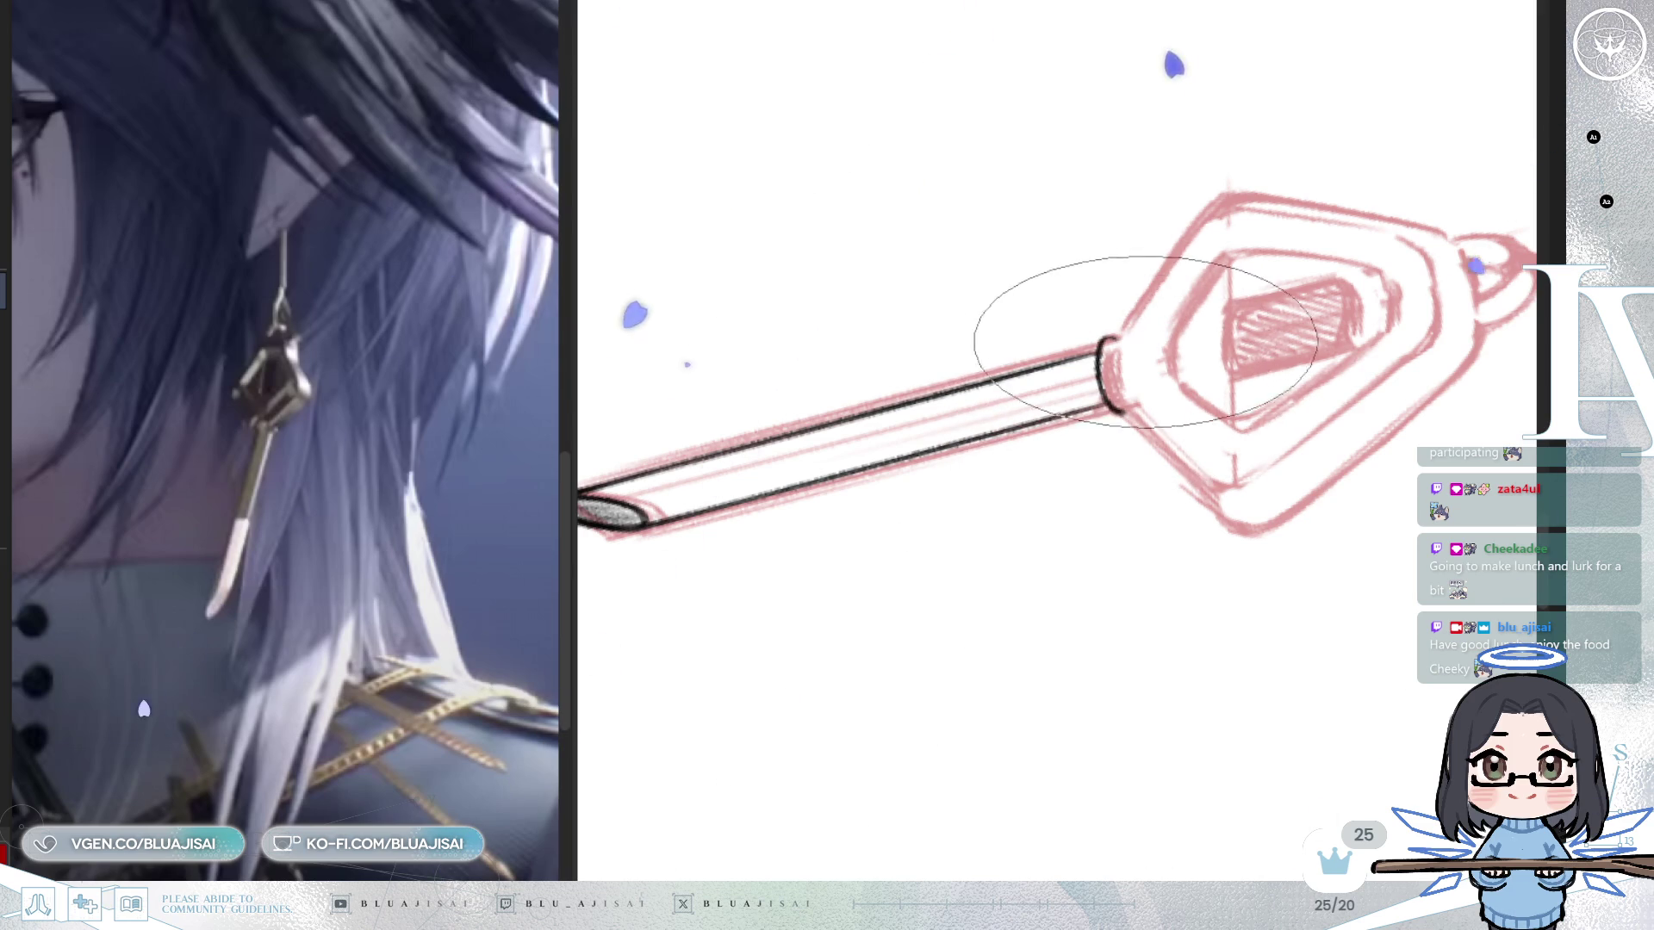
mouse_move(1292, 344)
left_mouse_down()
mouse_move(997, 184)
mouse_move(1108, 222)
mouse_move(1155, 258)
left_mouse_up()
mouse_move(1154, 431)
left_mouse_down()
mouse_move(953, 431)
mouse_move(993, 465)
mouse_move(956, 428)
mouse_move(996, 447)
mouse_move(1101, 378)
left_mouse_up()
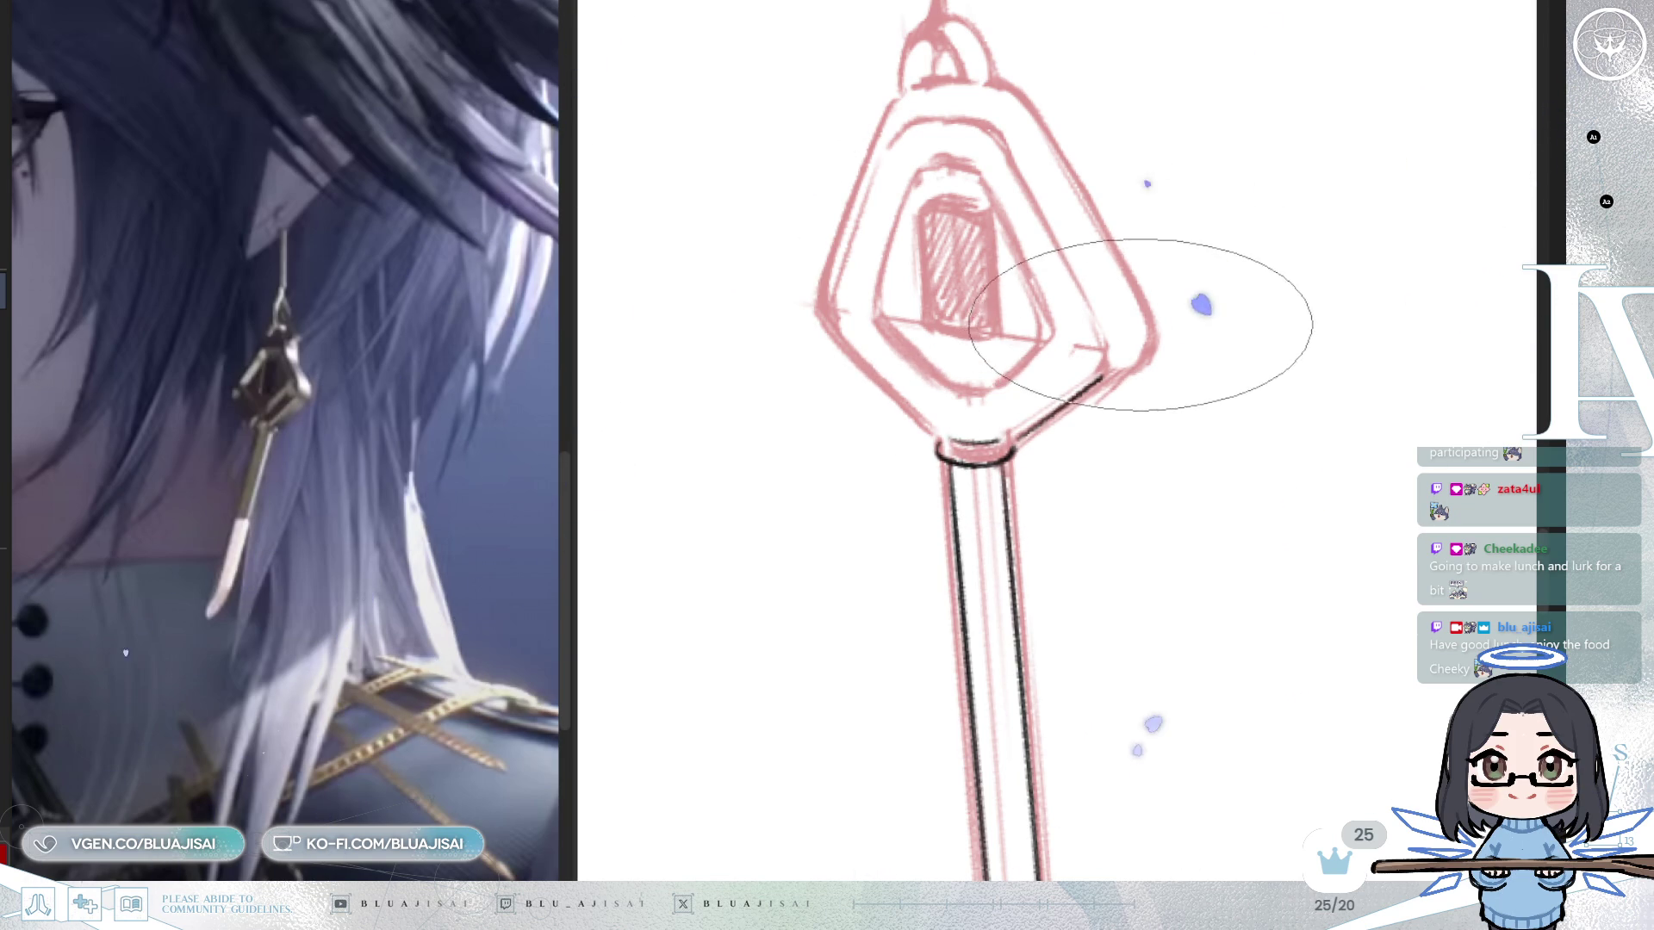
left_click_drag(1117, 373, 1126, 328)
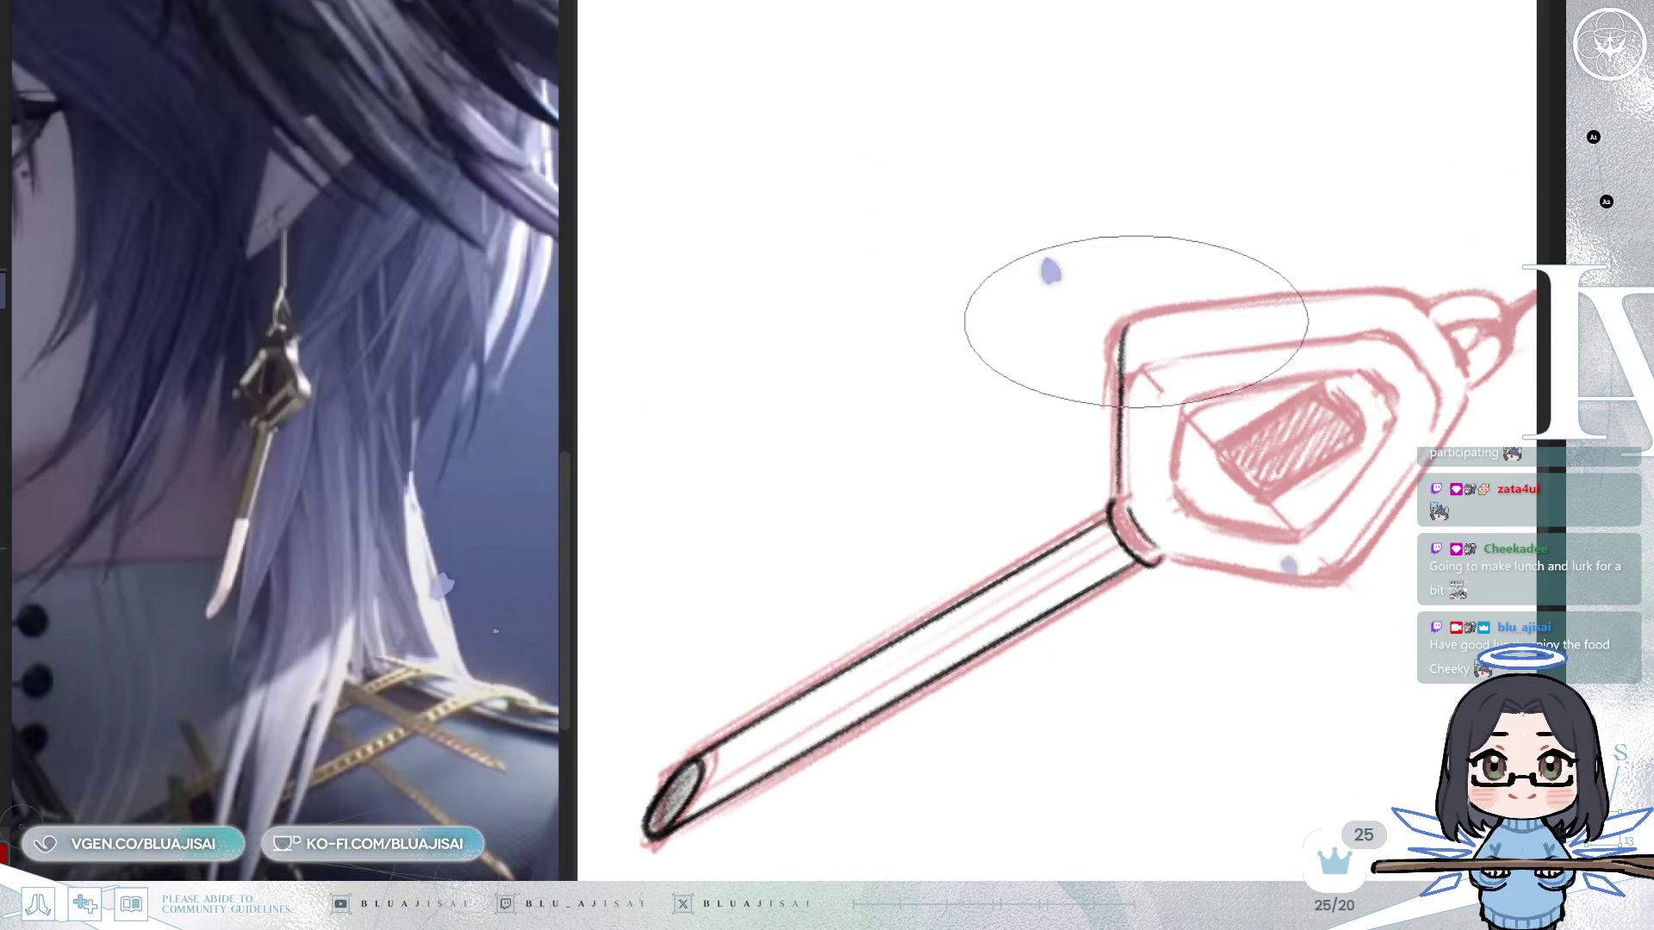
left_click_drag(1126, 325, 1061, 569)
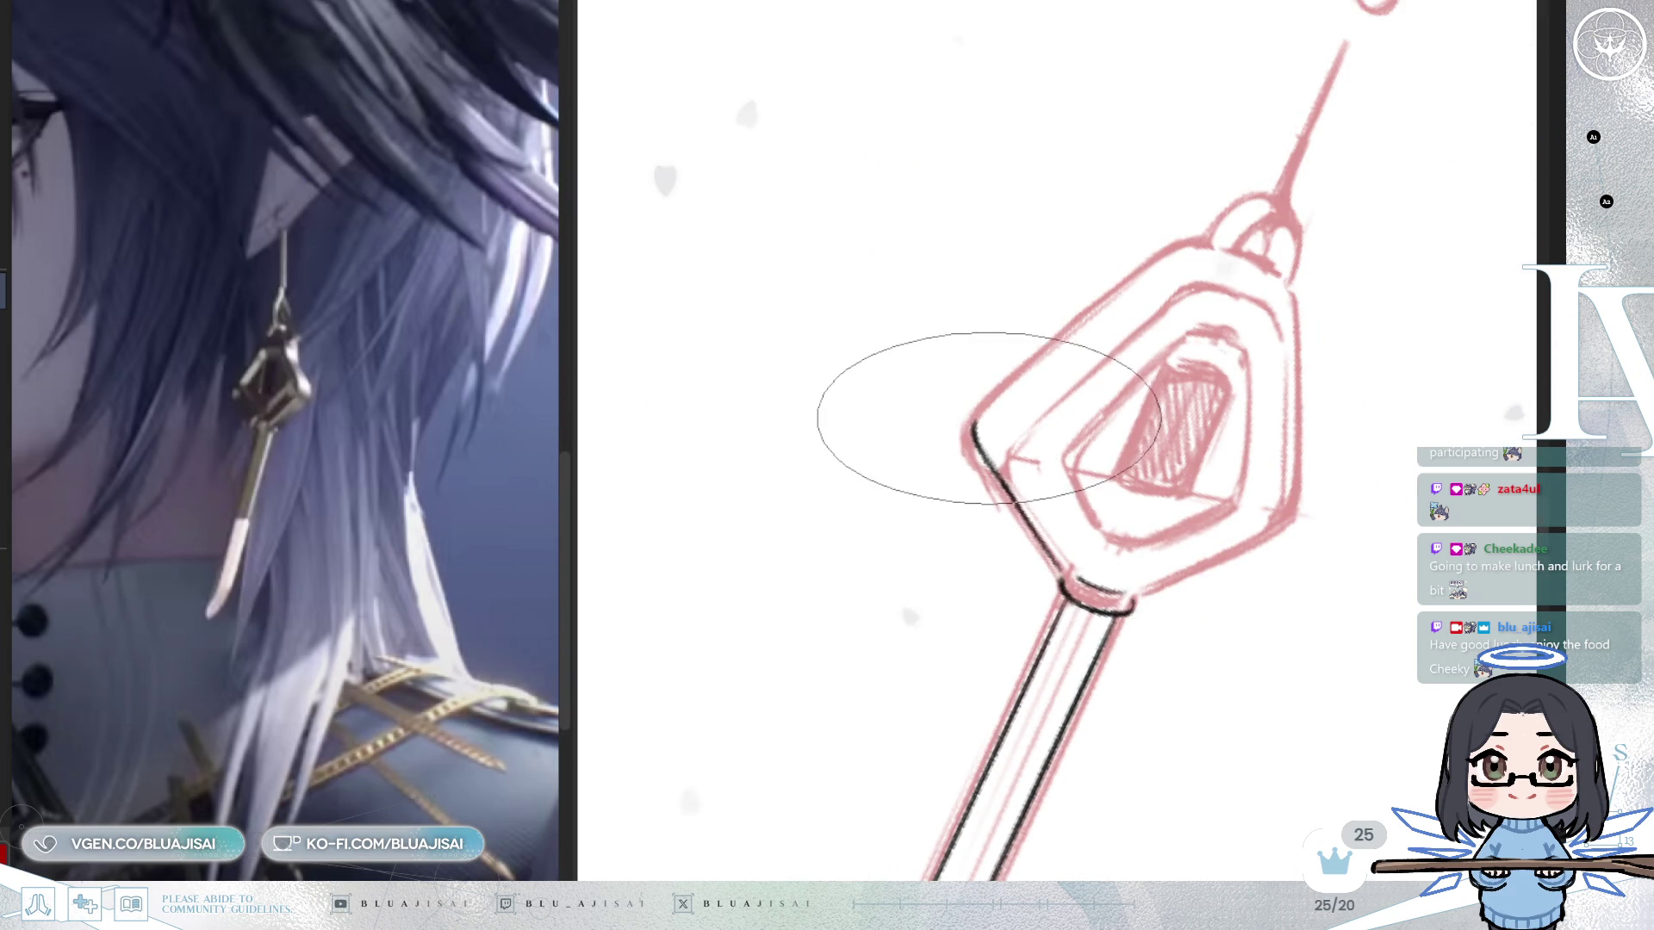
left_click_drag(973, 421, 1150, 261)
key("ctrl+z")
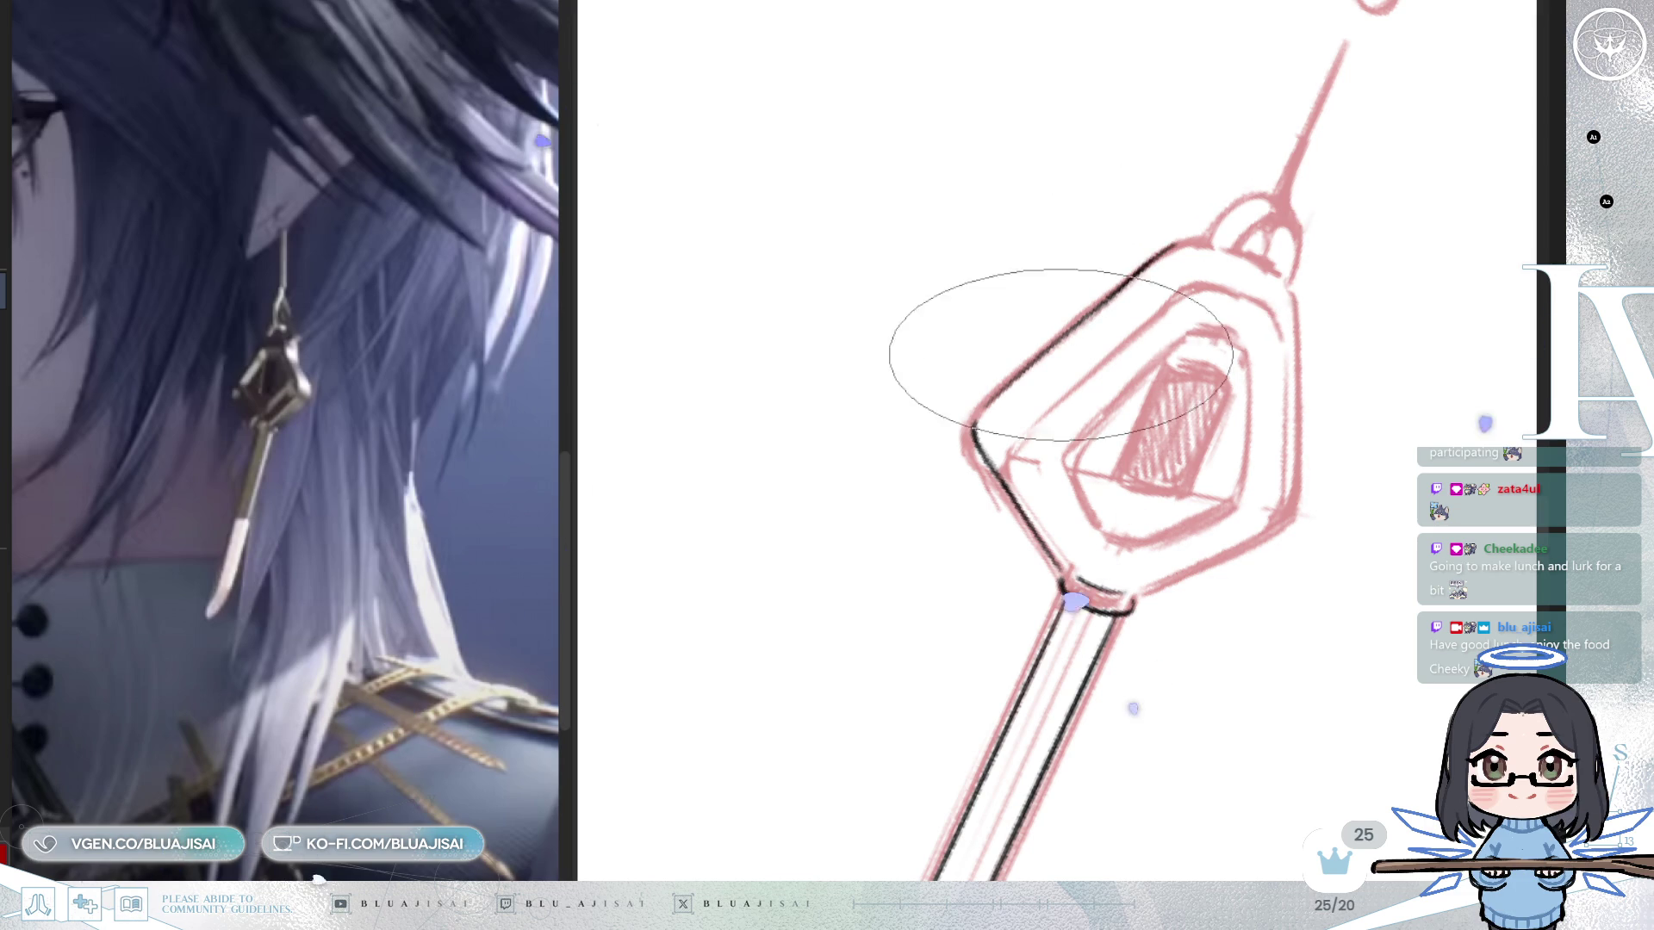
left_click_drag(982, 413, 868, 315)
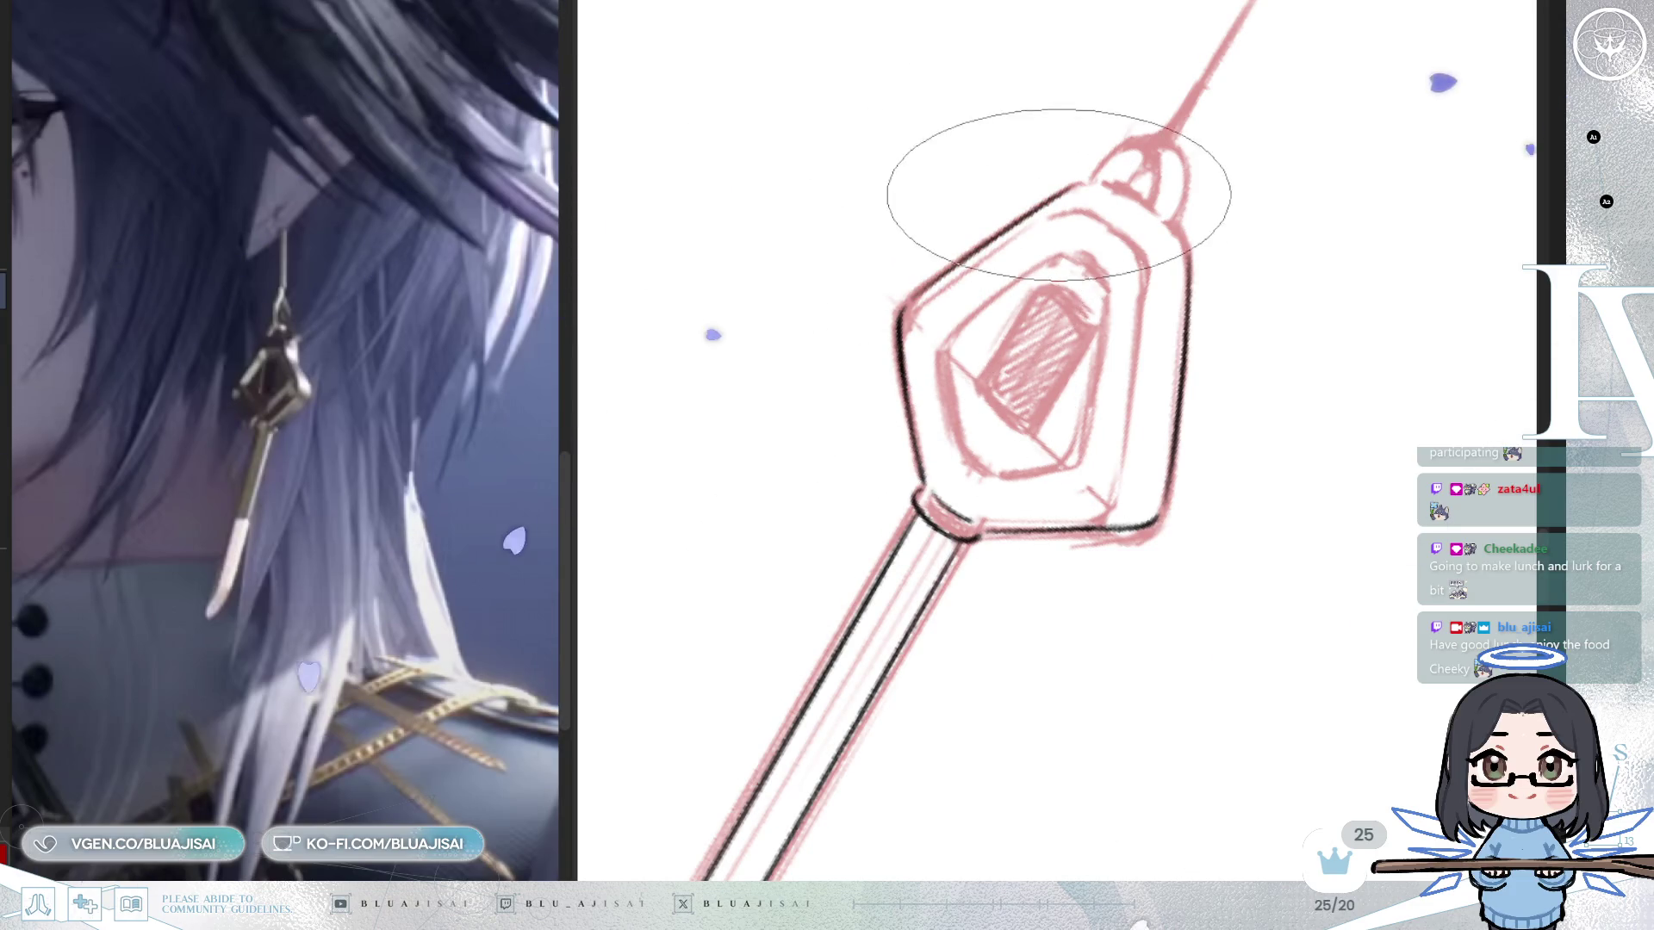
Re-ink the pendant's upper-left edge, then rotate the view until the pendant stands vertical.
left_click_drag(901, 312, 1084, 183)
key("minus")
key("minus")
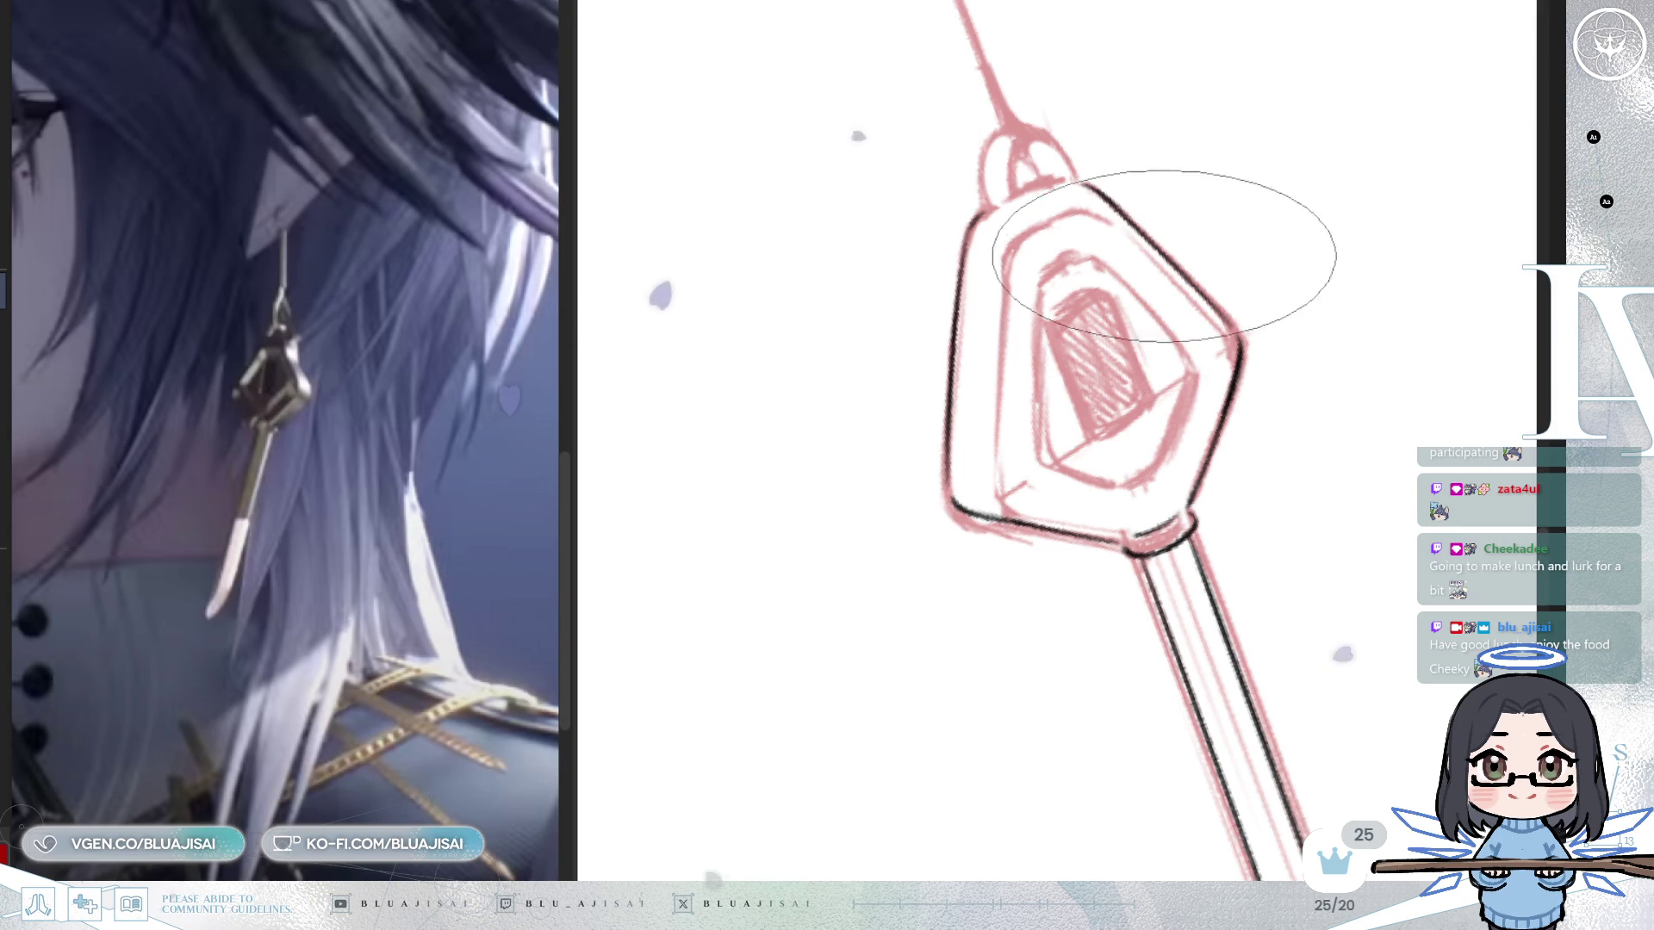
key("asciicircum")
scroll(1220, 300, "right", 3)
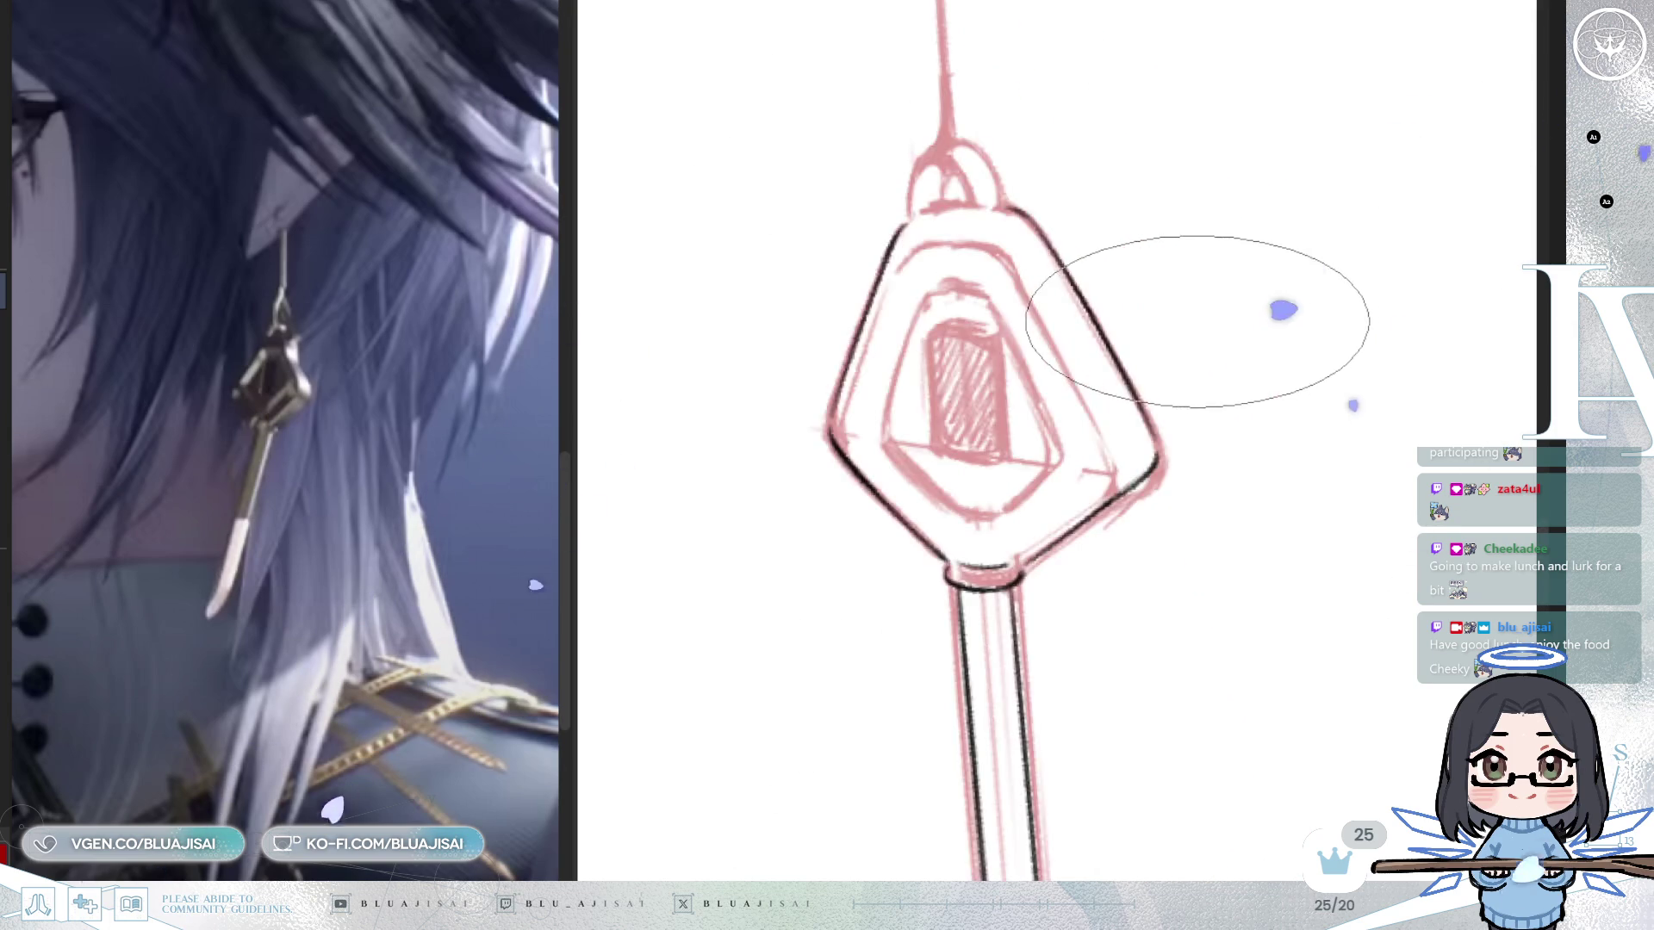
scroll(1174, 381, "up", 2)
key("asciicircum")
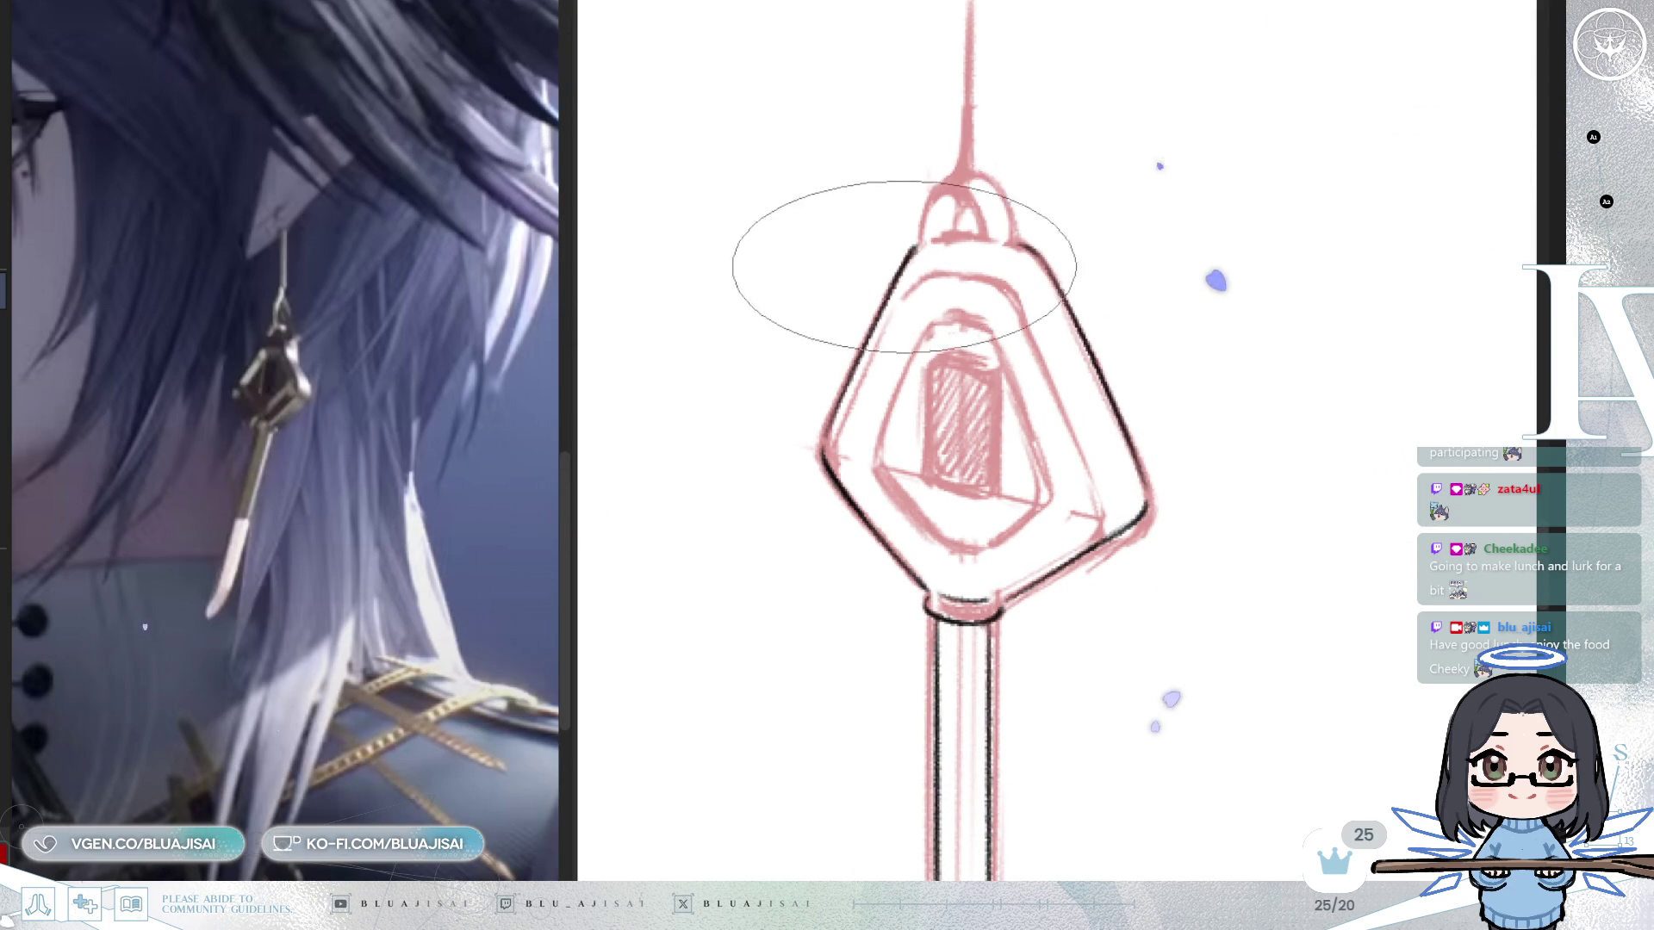
key("minus")
key("minus")
key("minus")
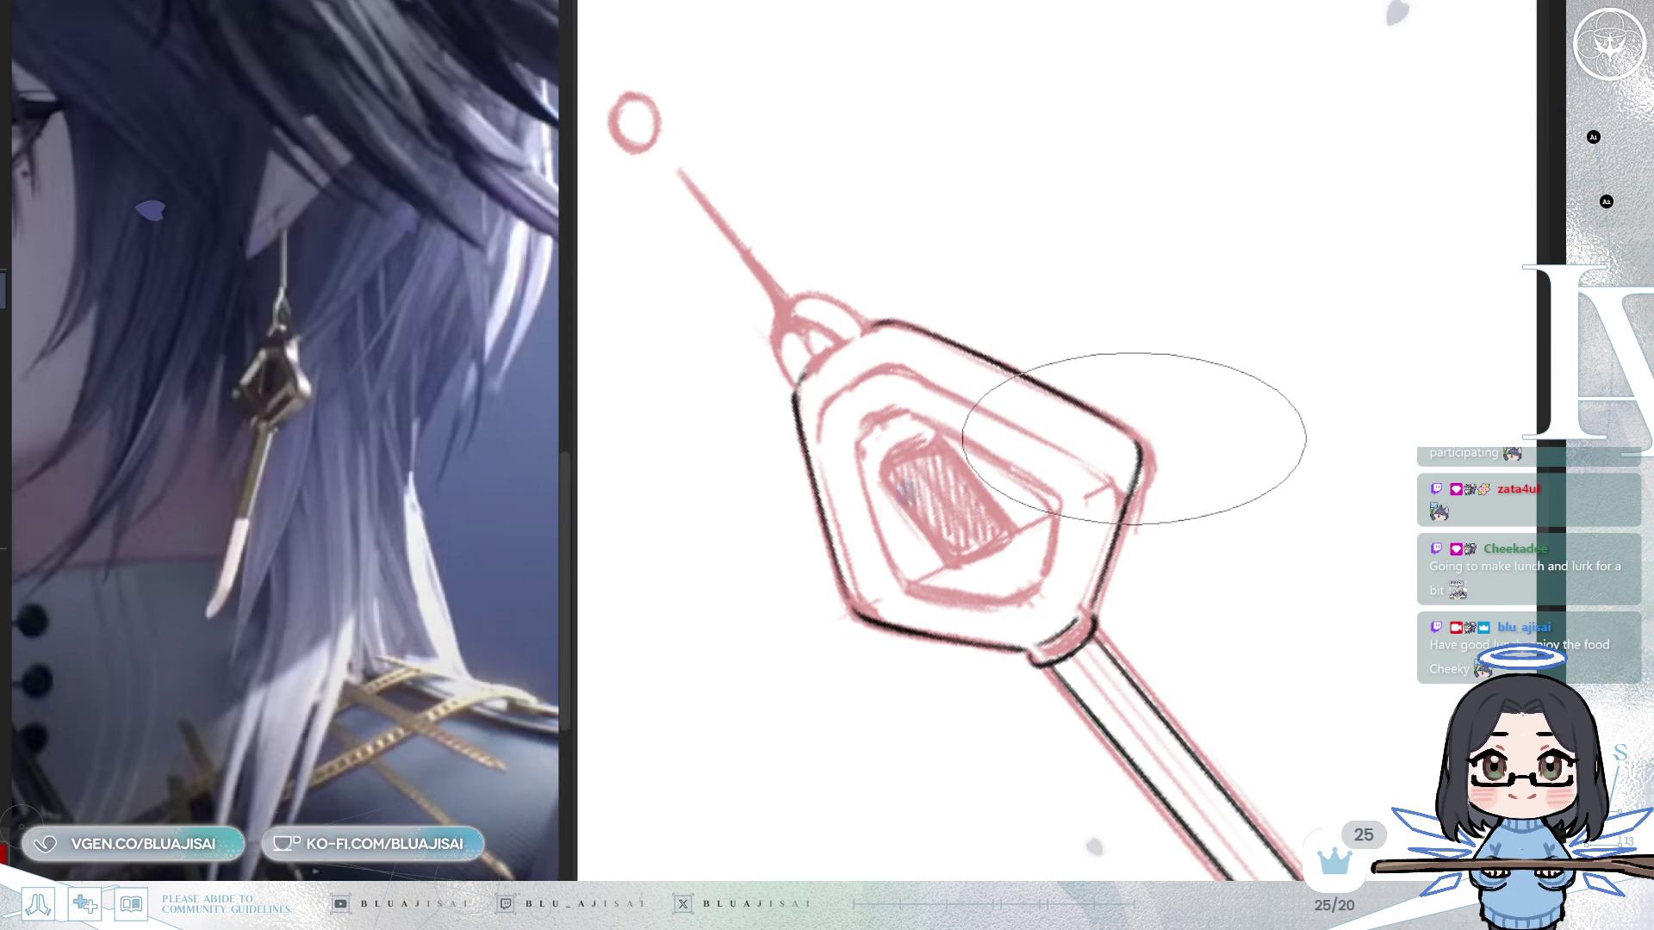
mouse_move(1155, 517)
left_mouse_down()
mouse_move(1218, 498)
mouse_move(1236, 517)
left_mouse_up()
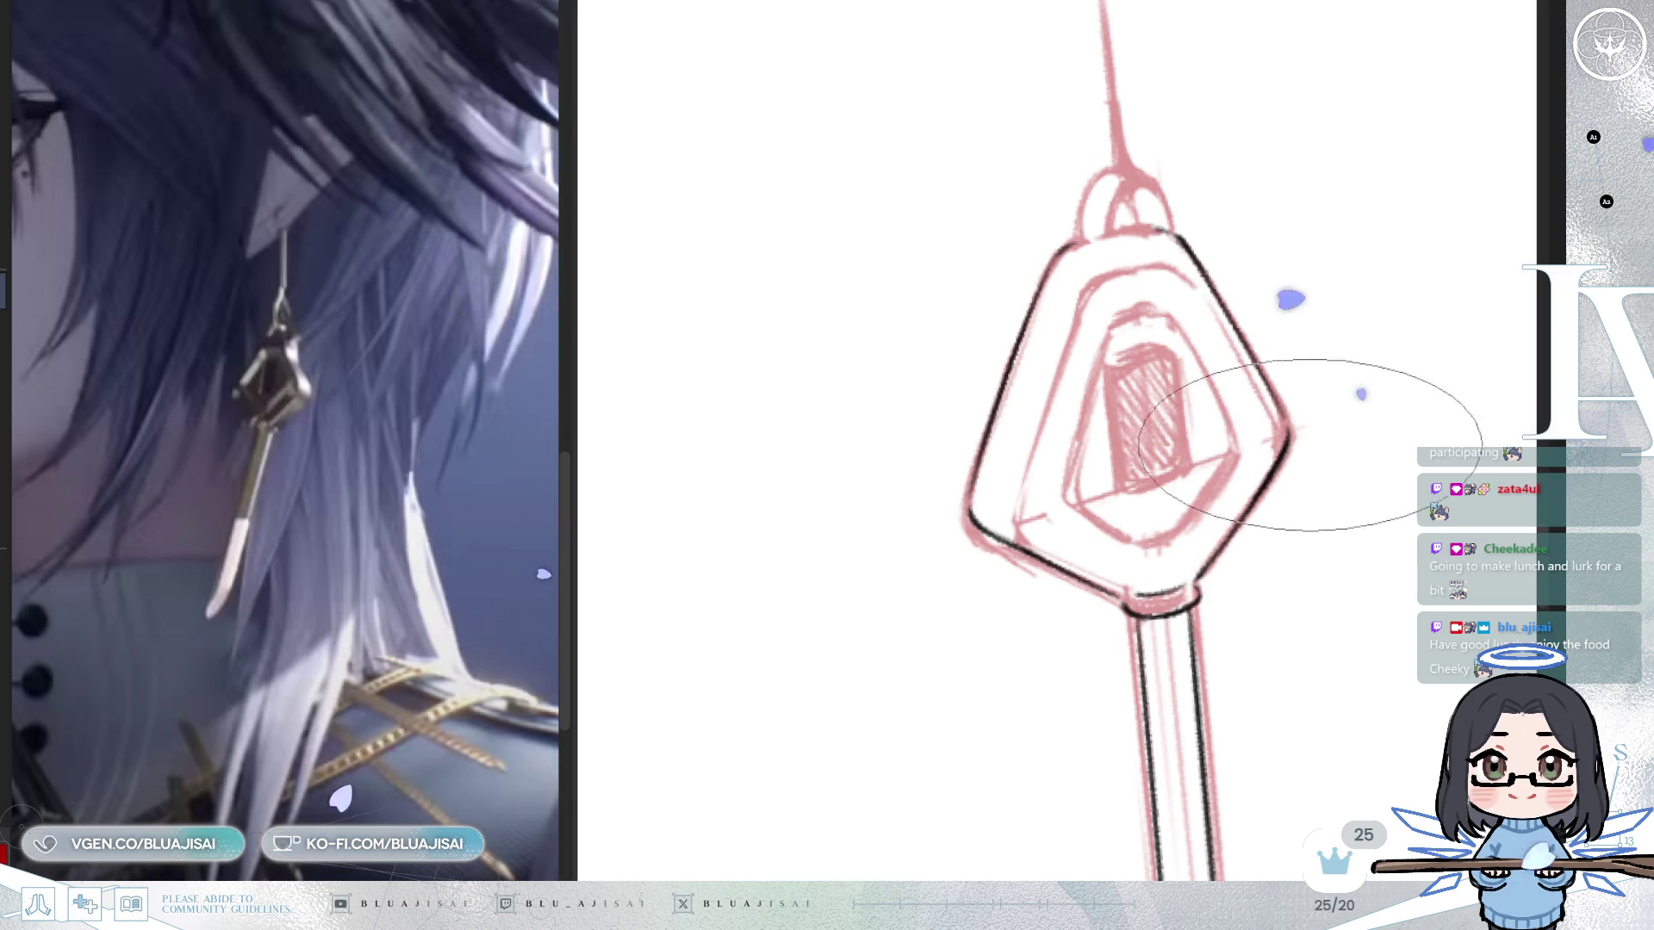
scroll(1329, 480, "down", 4)
left_click_drag(1292, 565, 1273, 591)
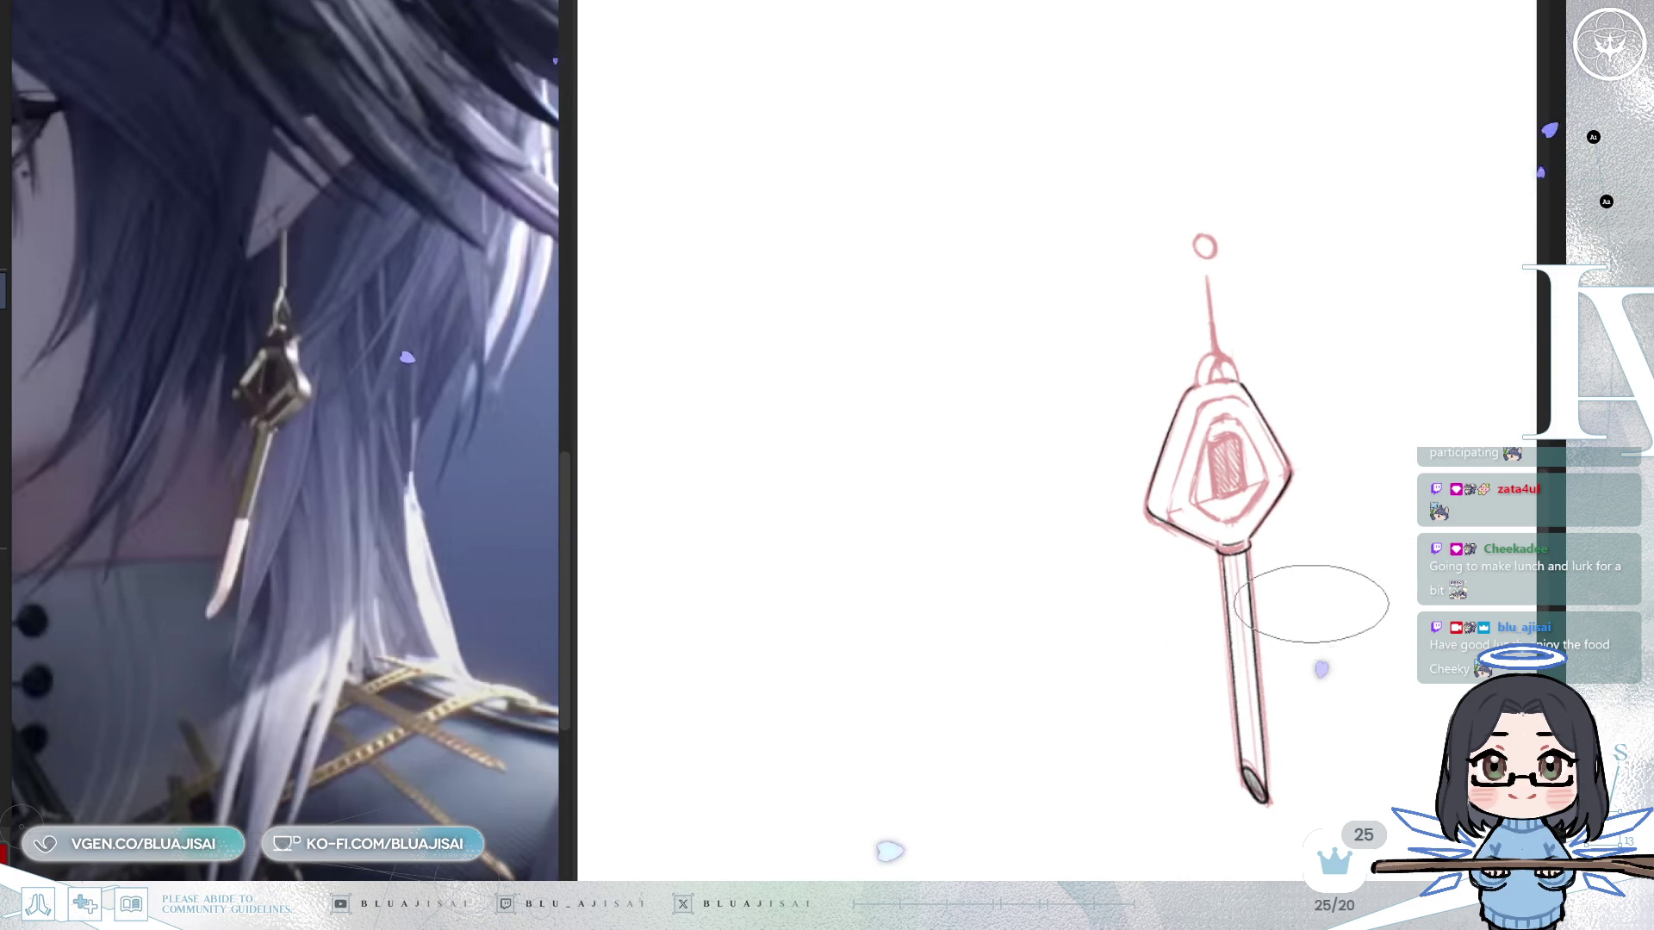
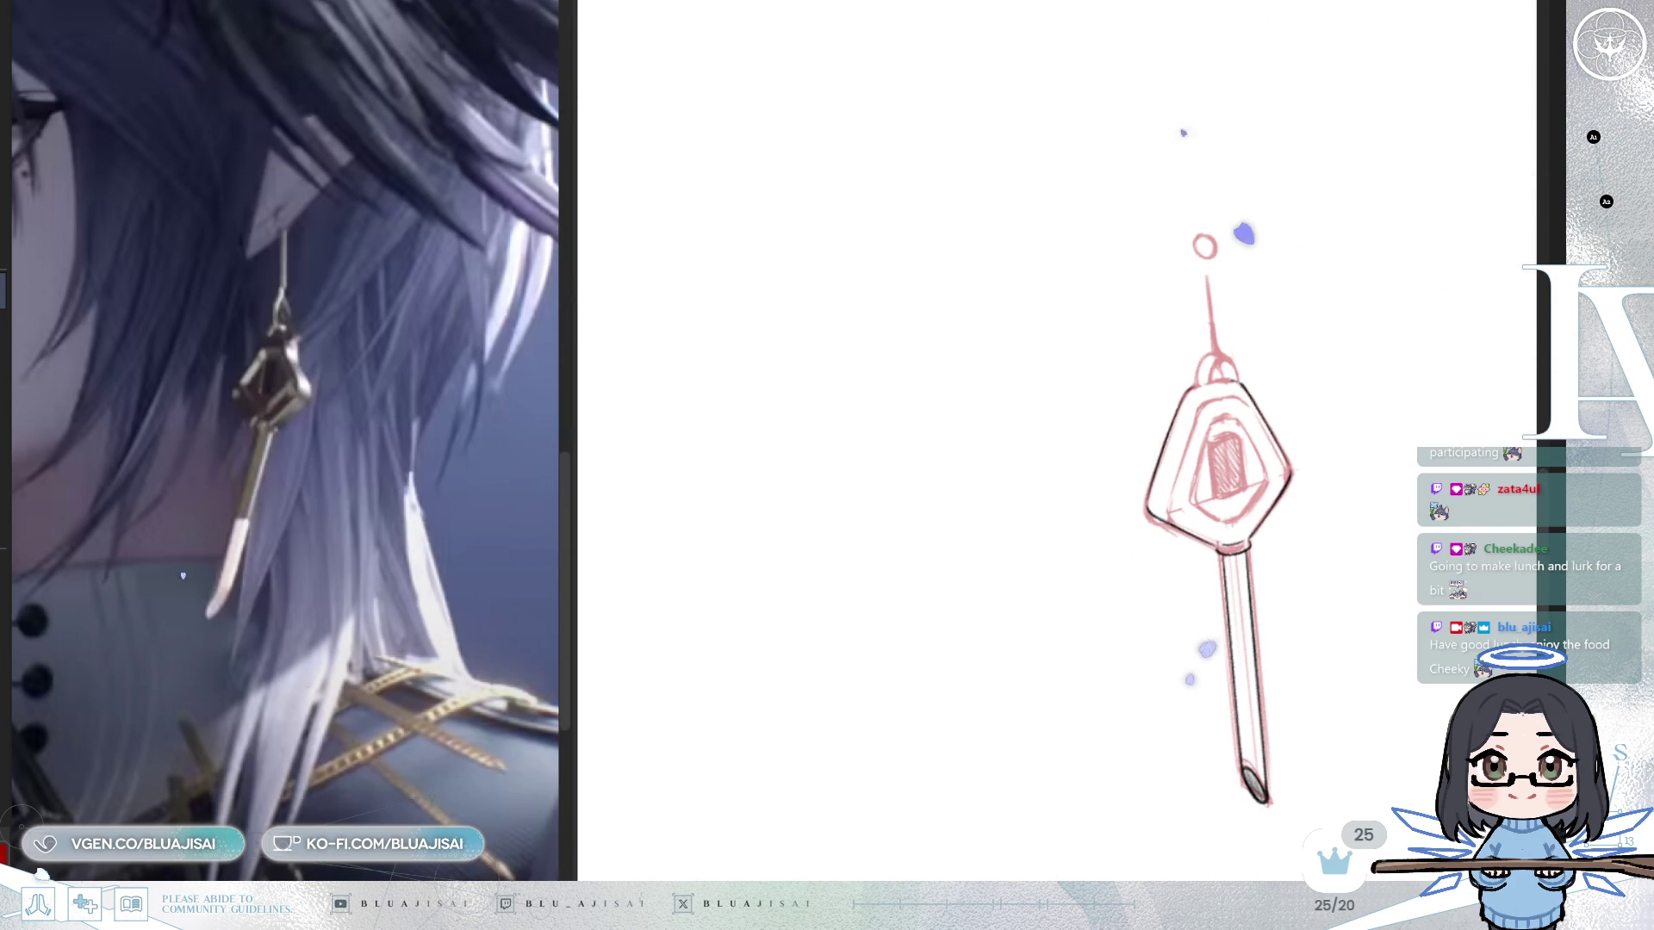
Zoom in on the pendant sketch, pan it into view and rotate the canvas until it stands upright.
scroll(1214, 470, "up", 2)
left_click_drag(1215, 469, 893, 447)
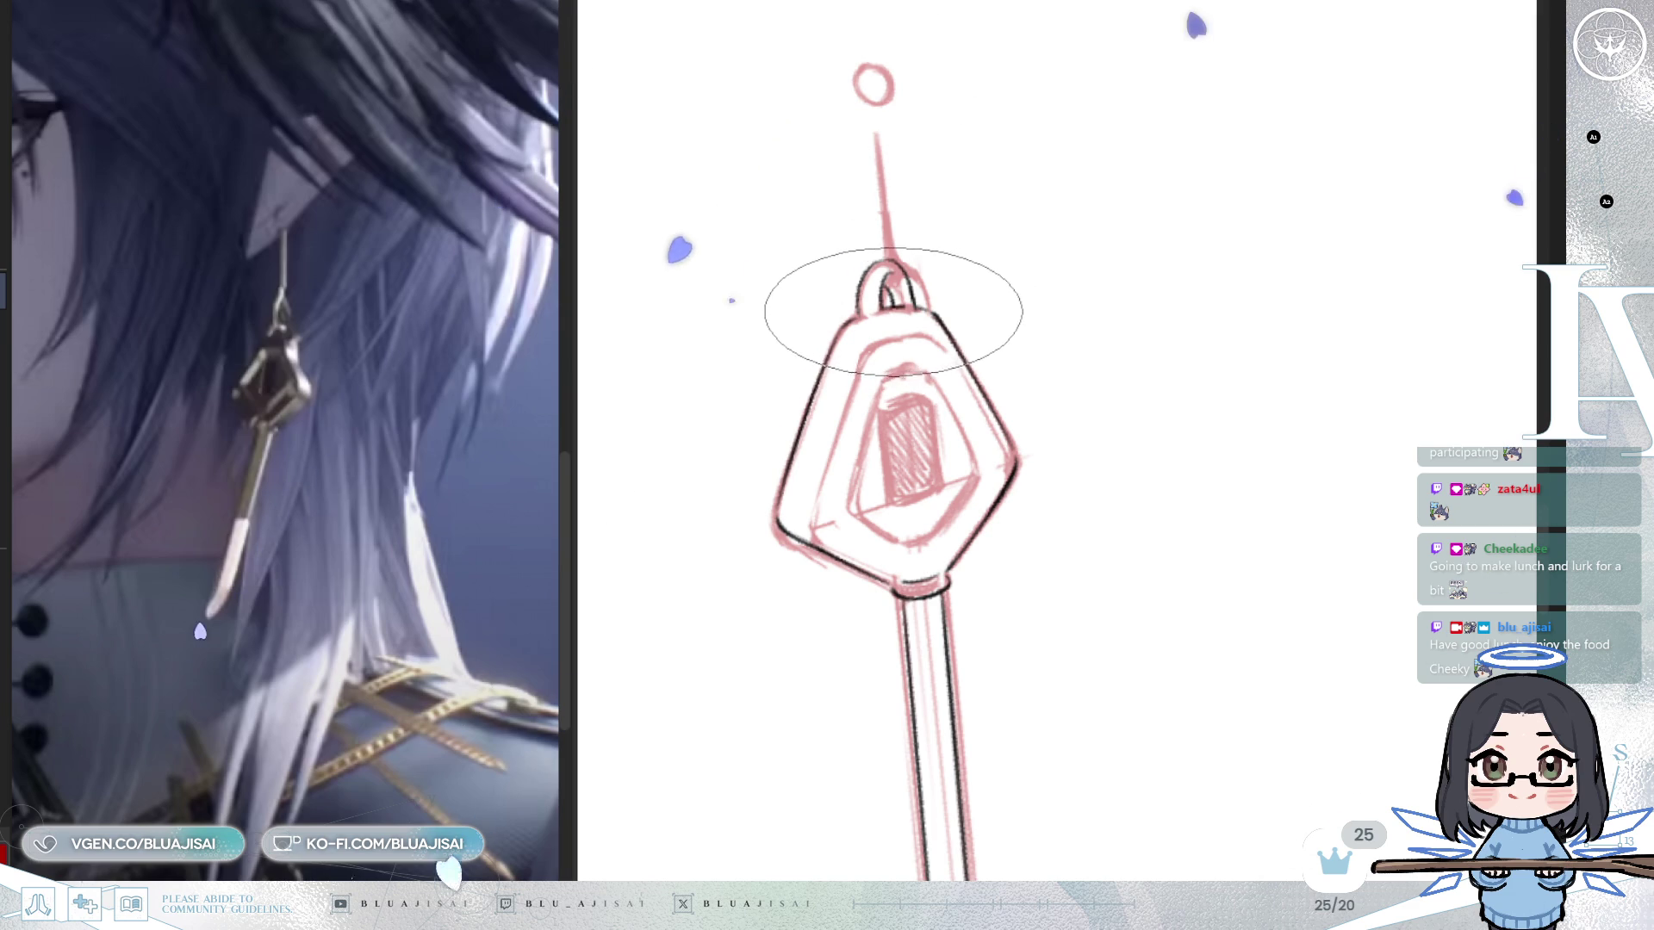
left_click_drag(905, 295, 826, 453)
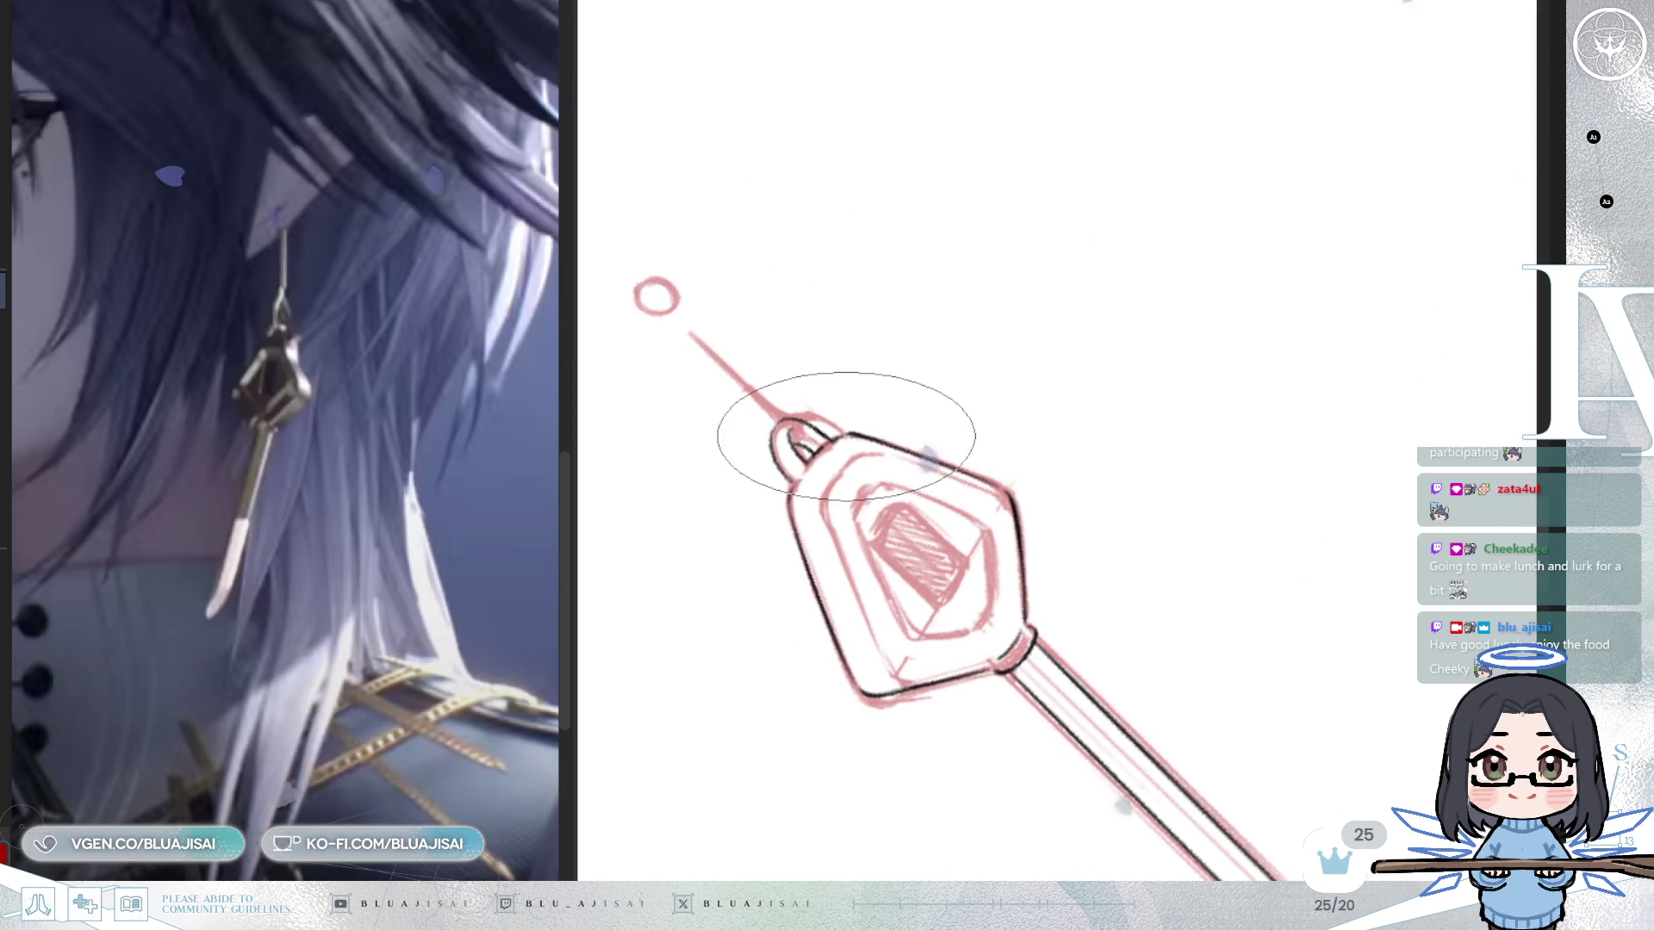
left_click_drag(823, 435, 855, 293)
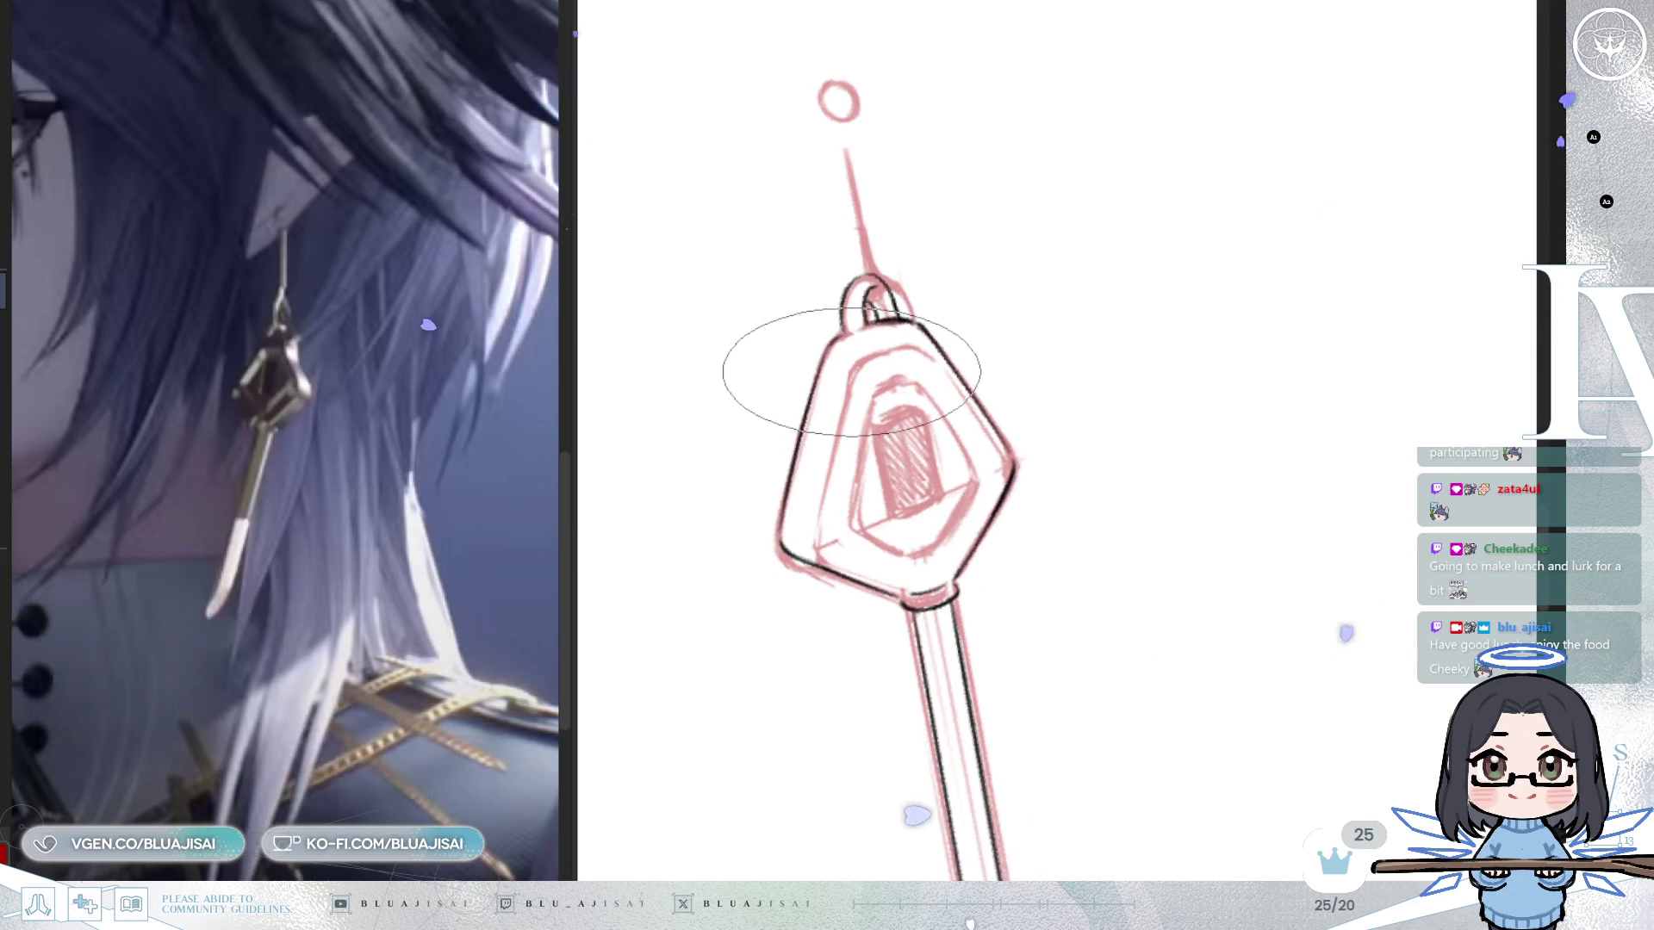
left_click_drag(823, 523, 863, 339)
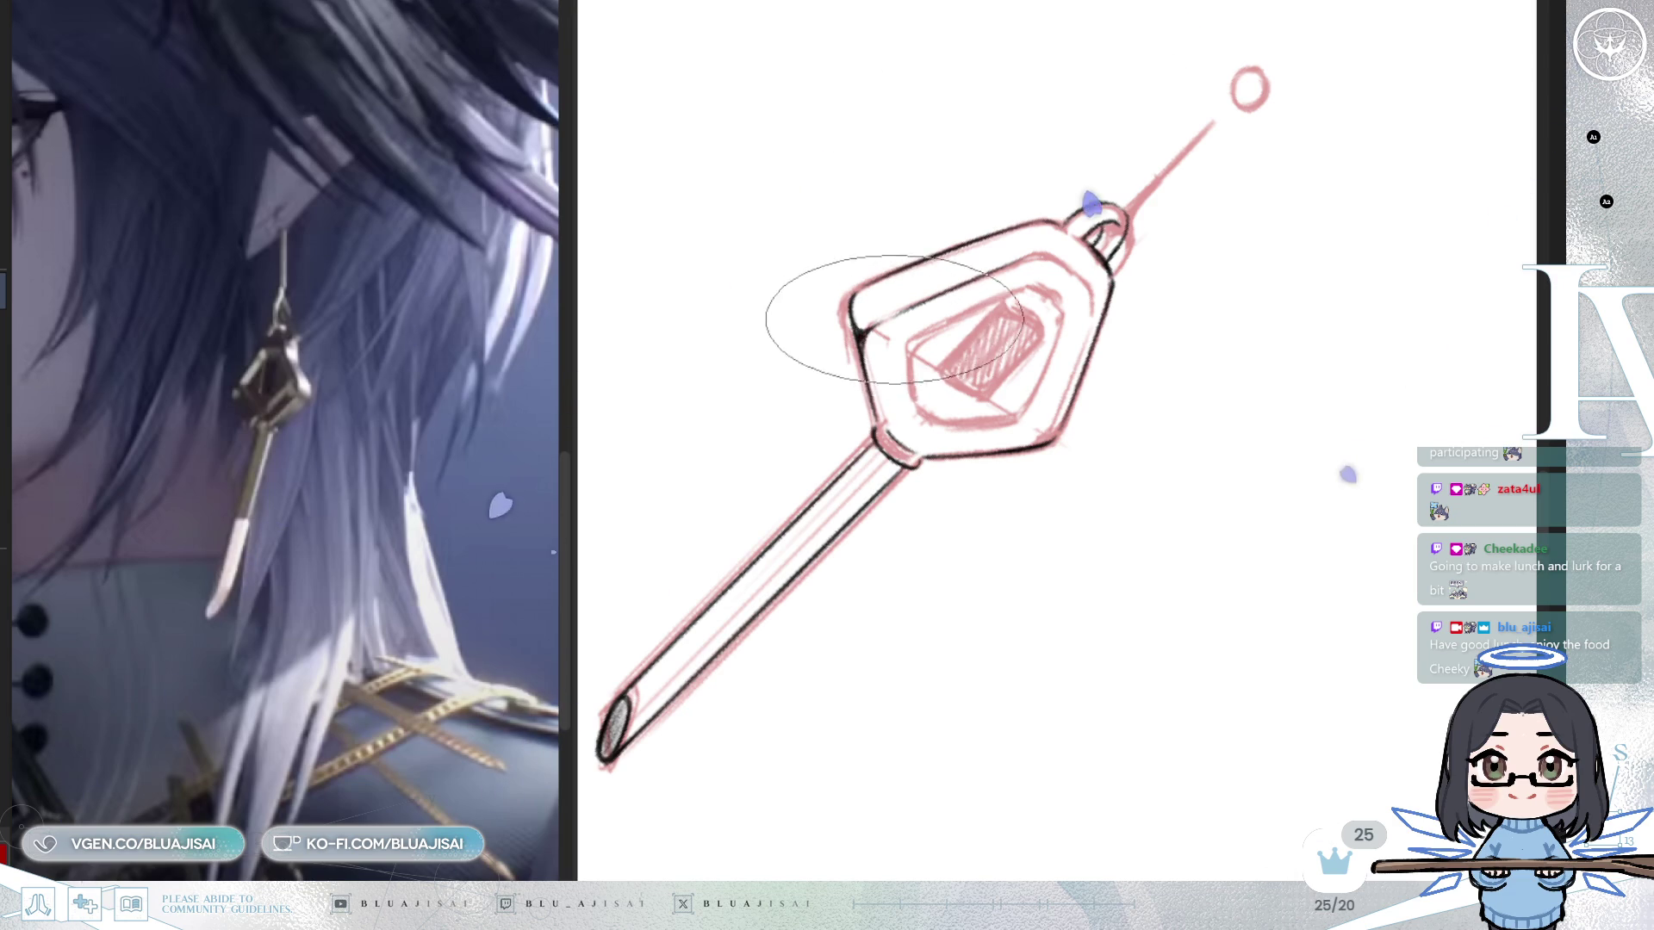
left_click_drag(891, 319, 861, 377)
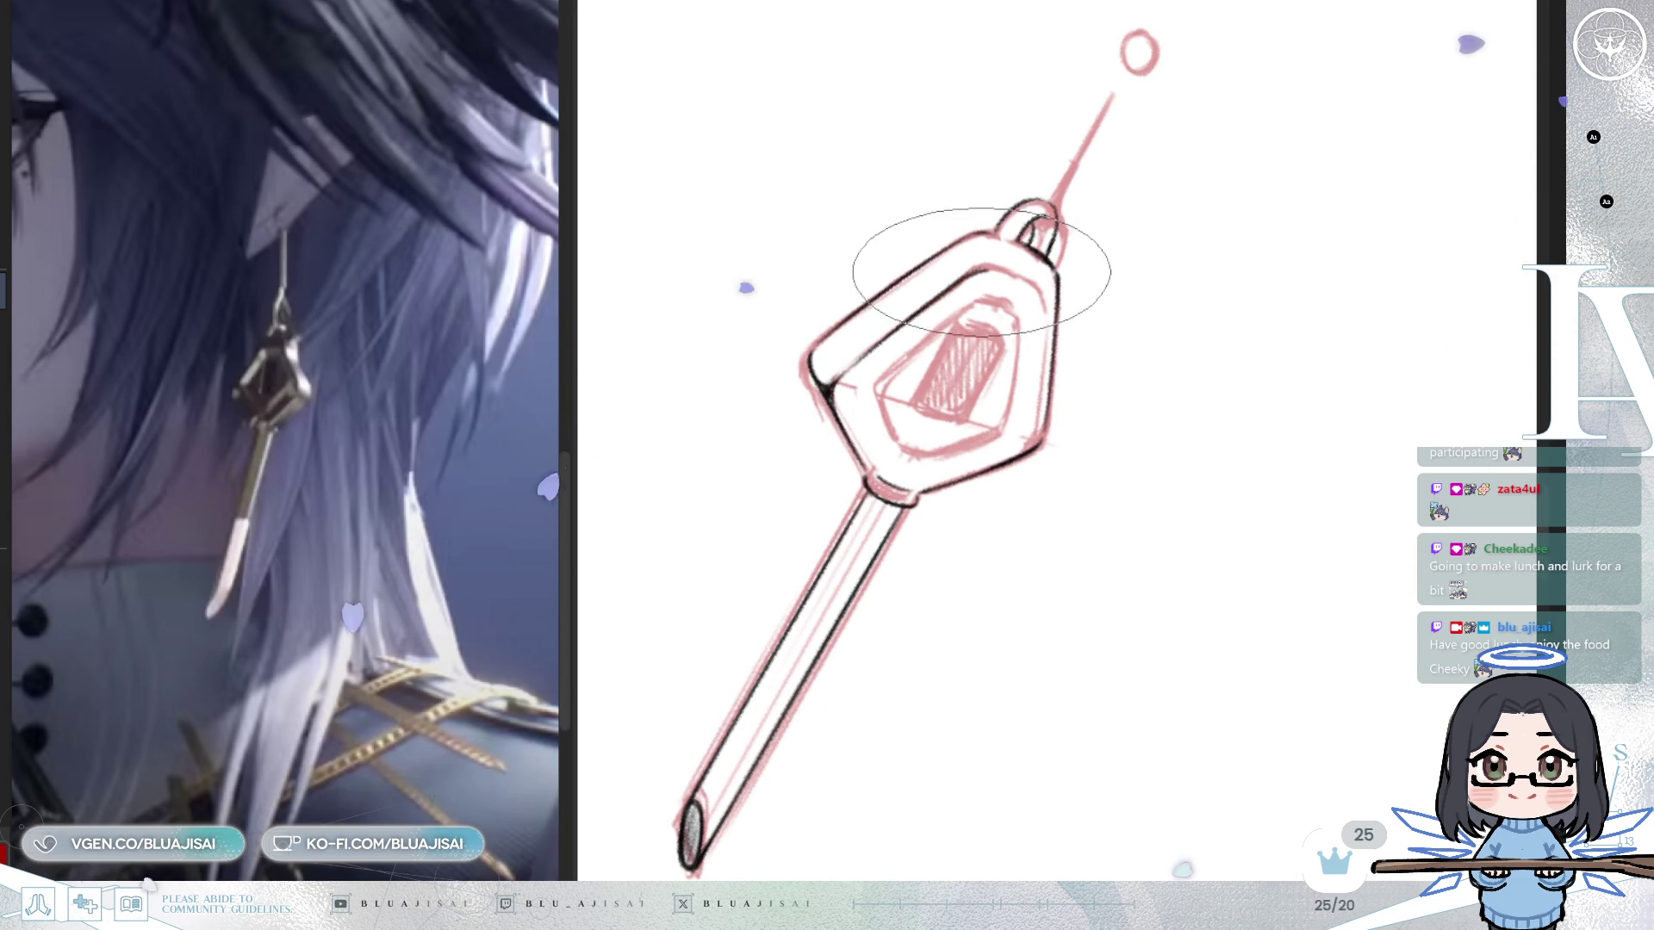
mouse_move(1097, 257)
left_mouse_down()
mouse_move(1071, 369)
mouse_move(1292, 388)
mouse_move(1316, 354)
mouse_move(1181, 333)
left_mouse_up()
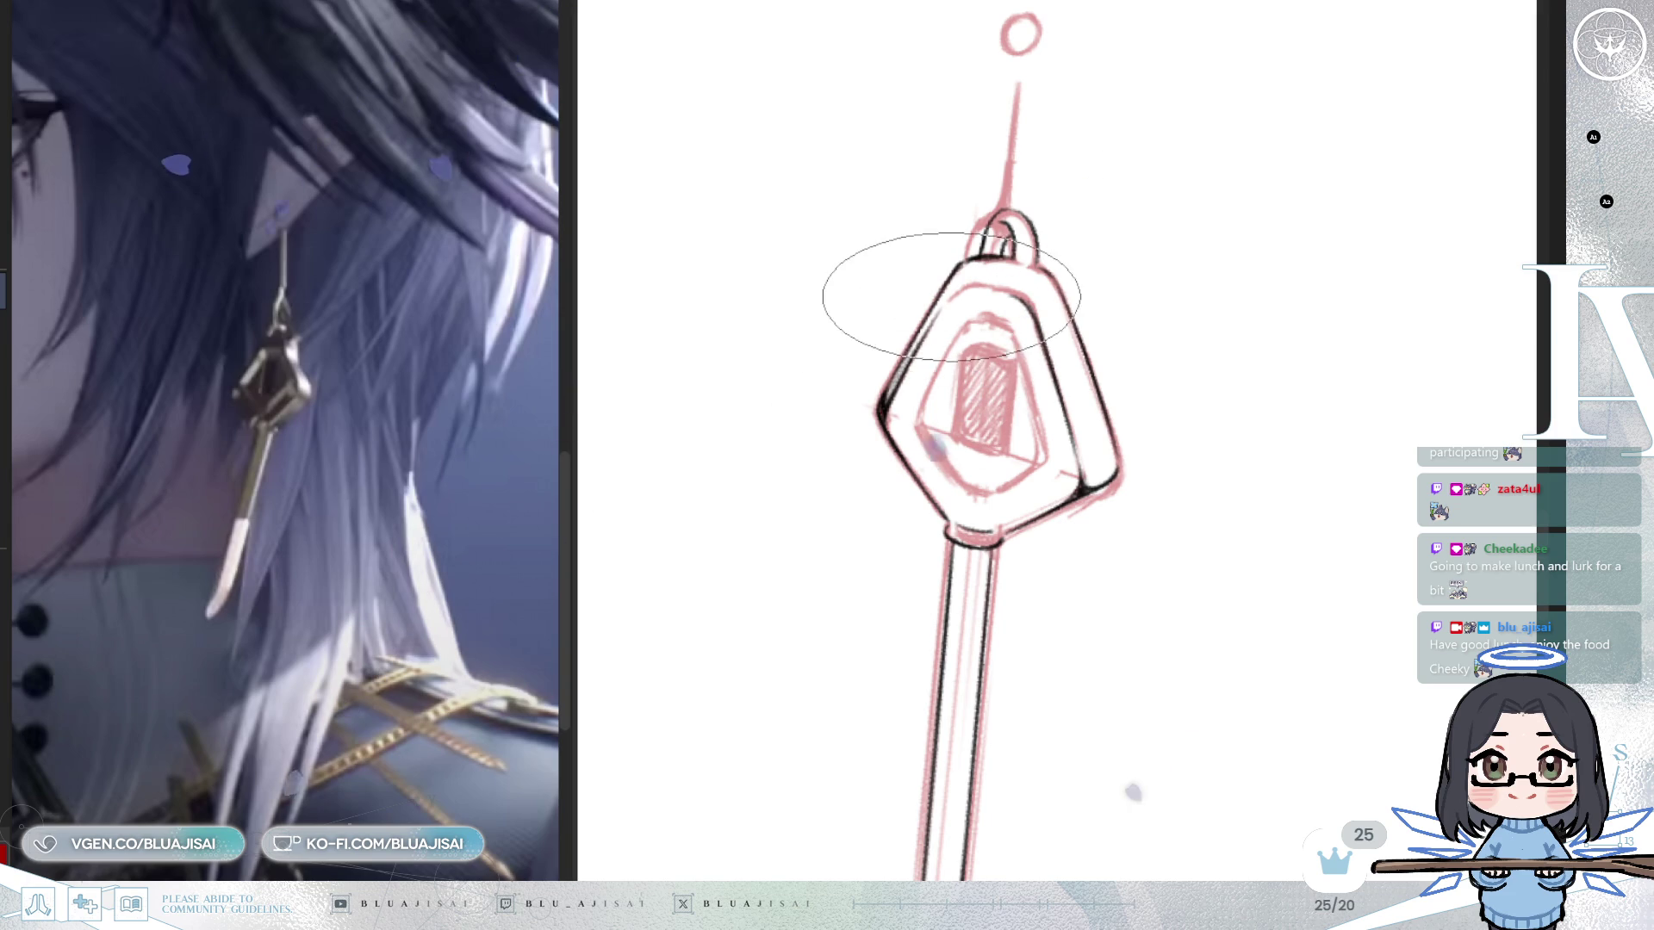
Mirror and tilt the view, then erase the dark outline along the pendant's left edge.
key("h")
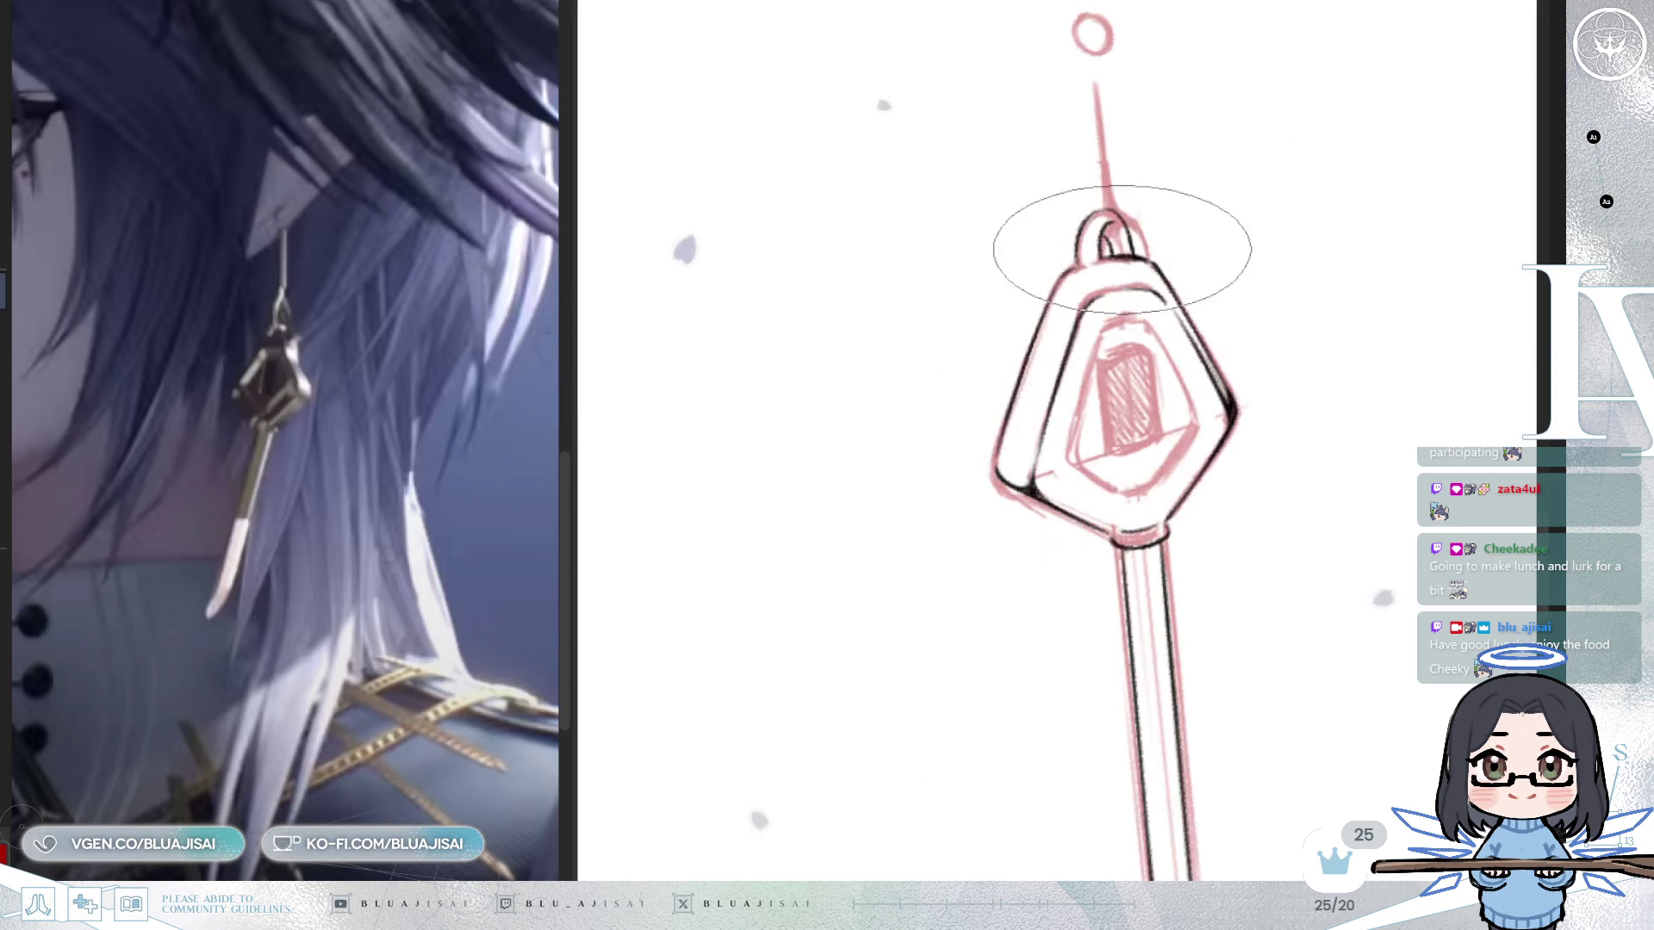
key("Delete")
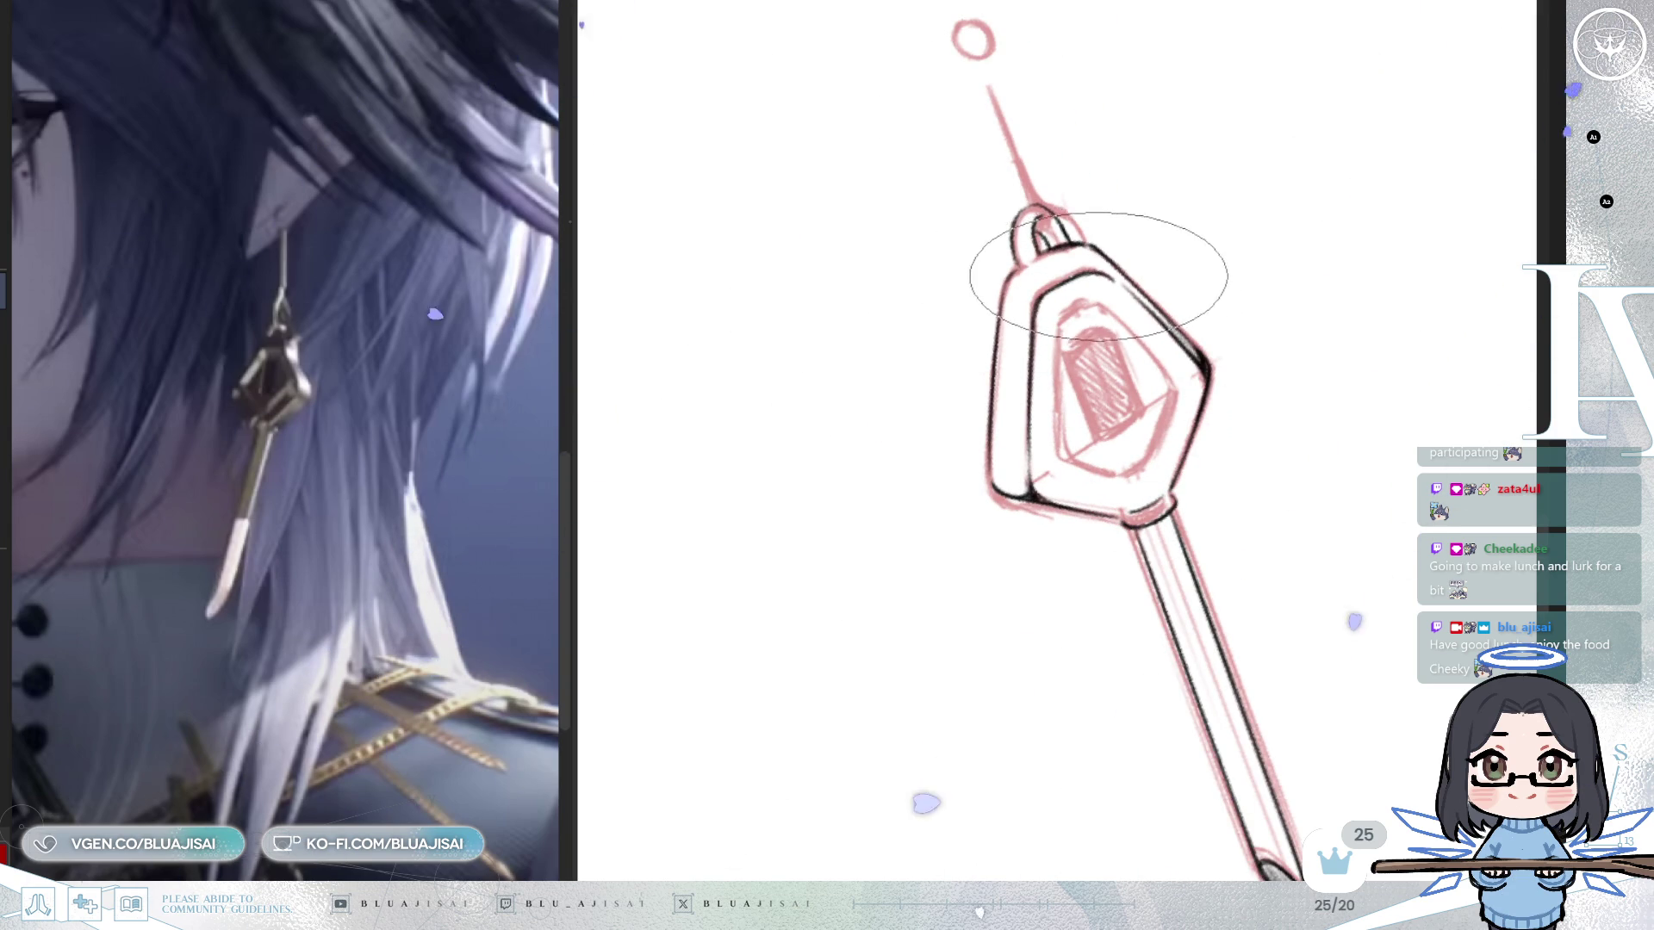
key("e")
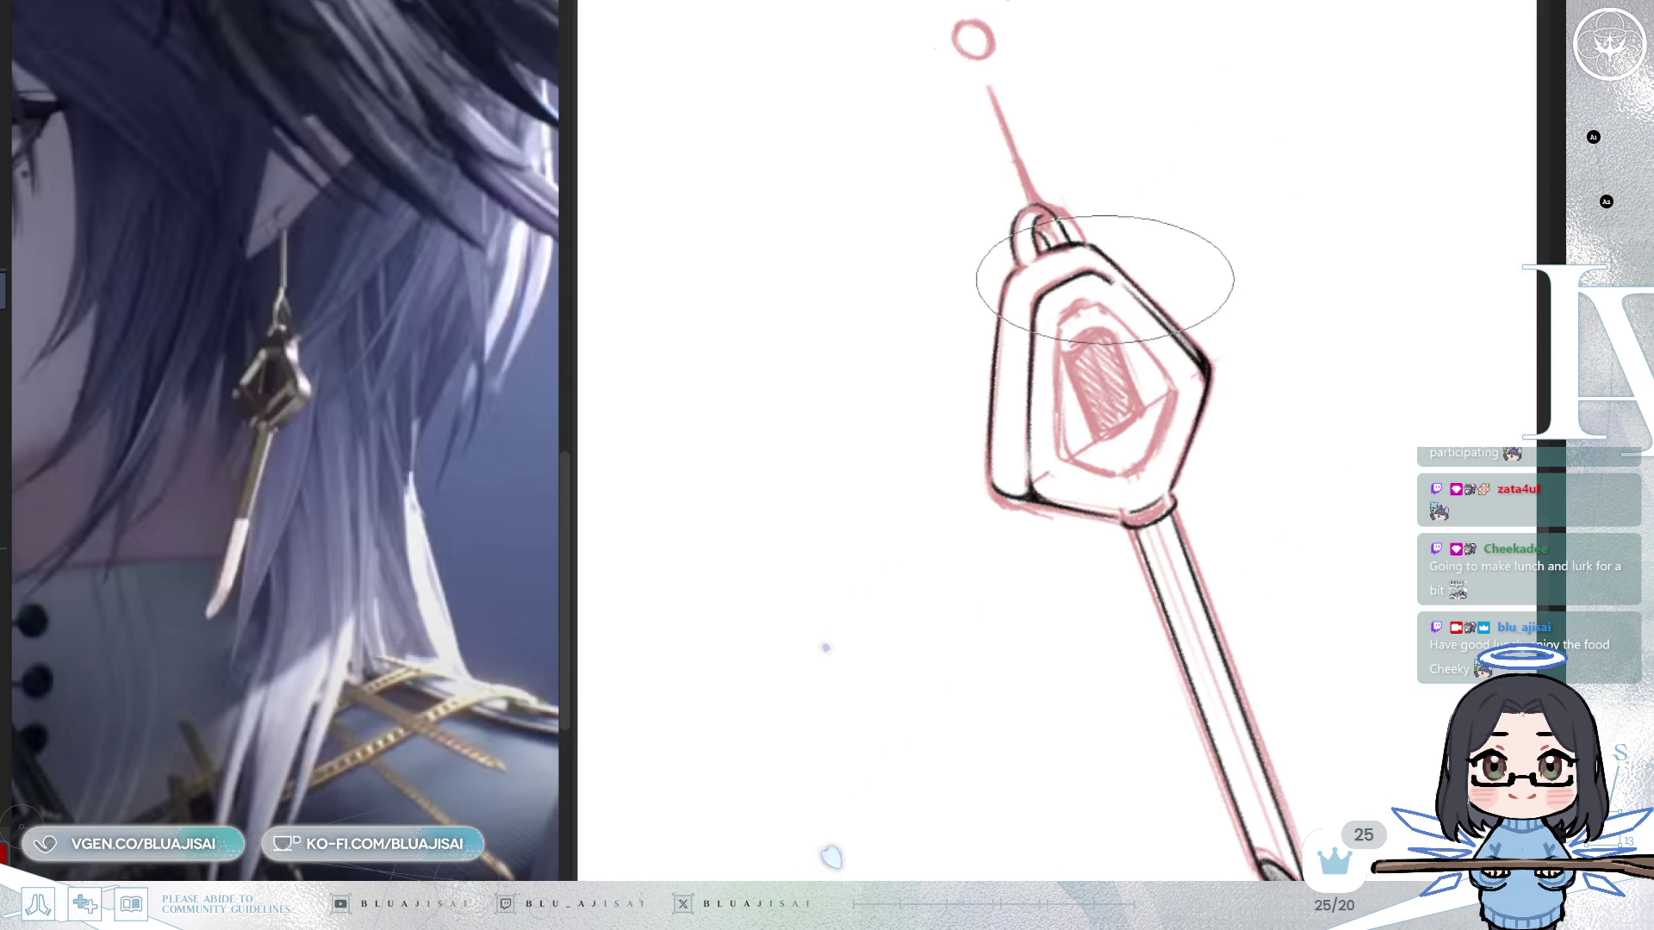
key("Home")
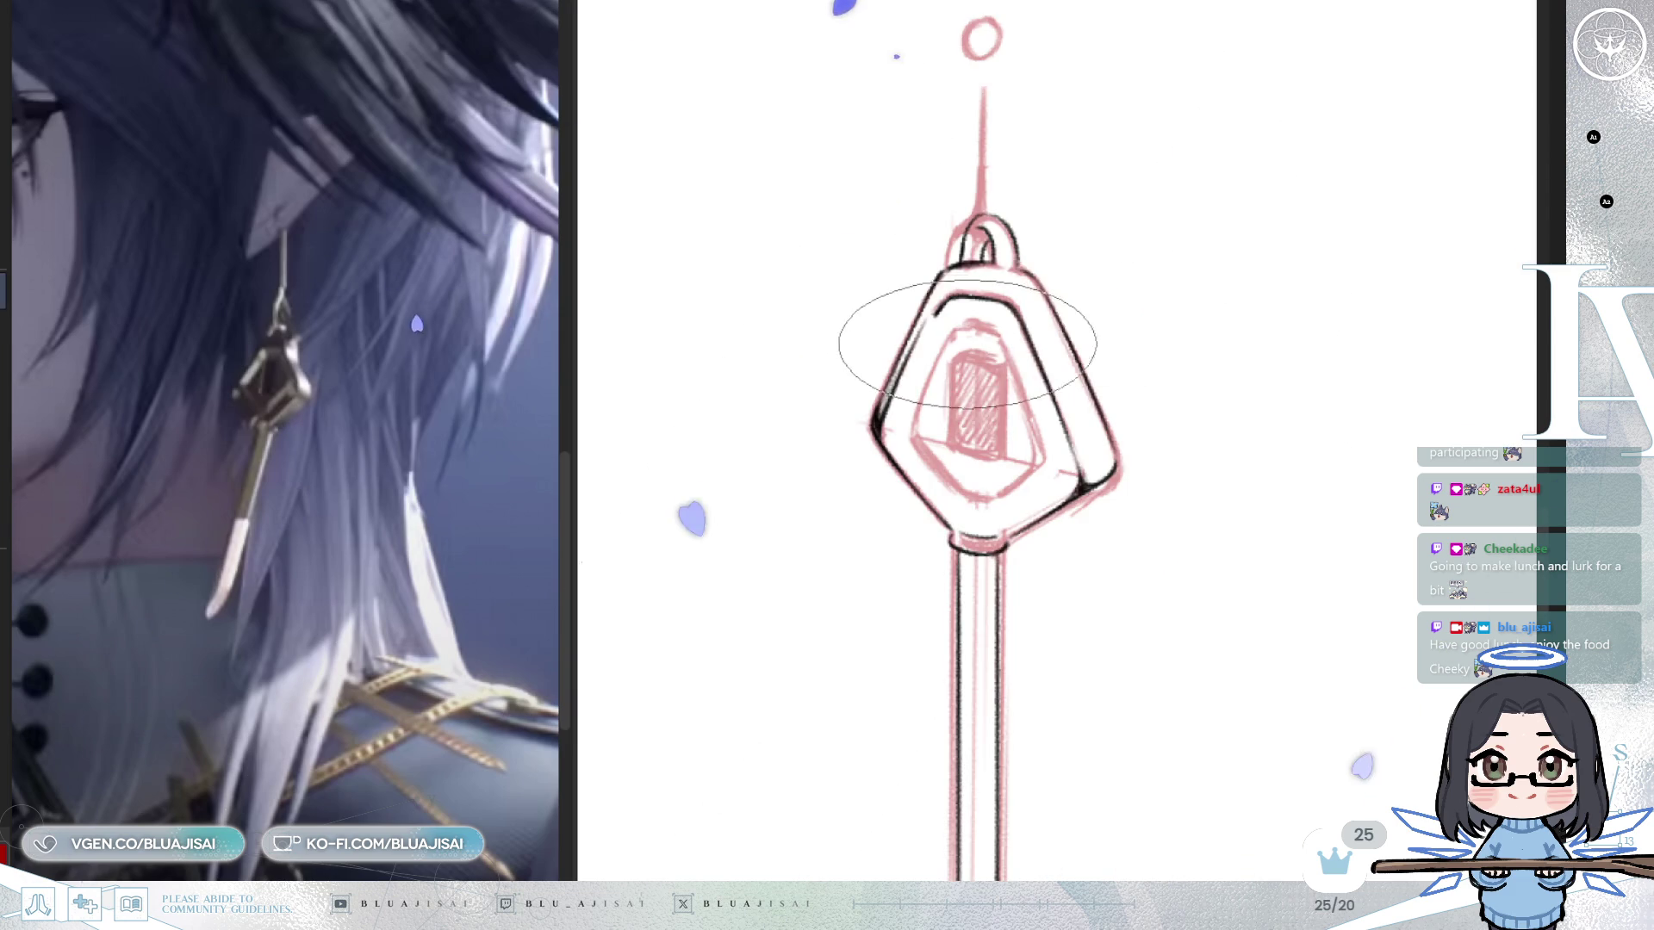
mouse_move(924, 321)
left_mouse_down()
mouse_move(886, 396)
mouse_move(895, 362)
mouse_move(888, 422)
left_mouse_up()
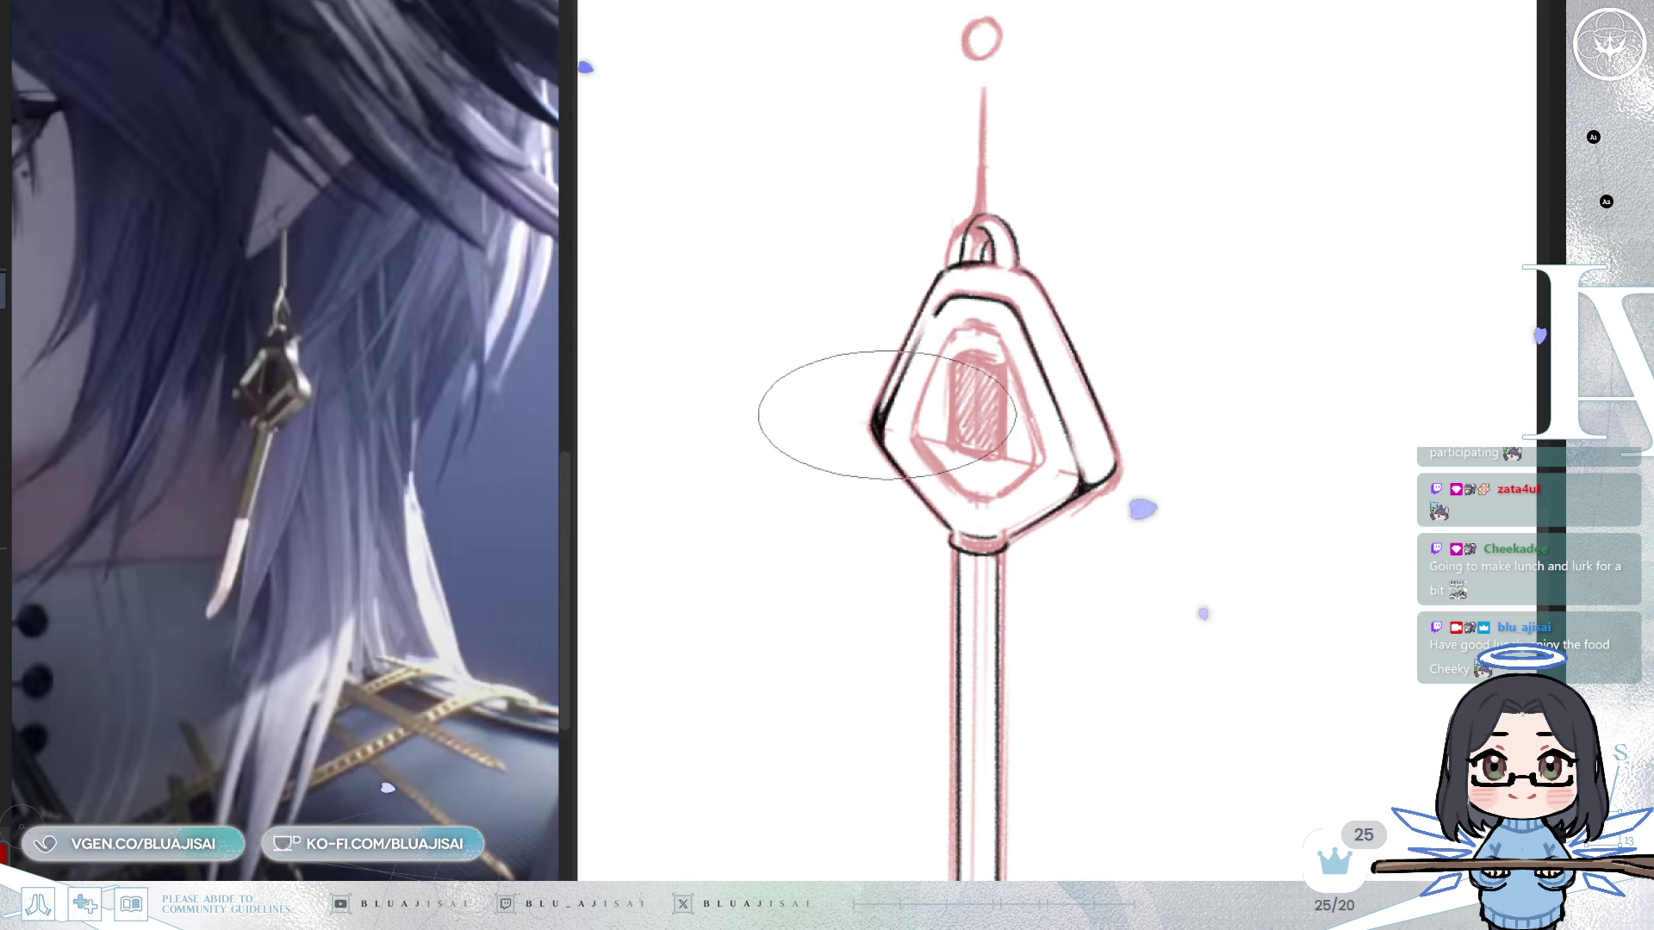
Rotate the view back and forth to straighten the pendant.
left_click_drag(886, 462, 1010, 353)
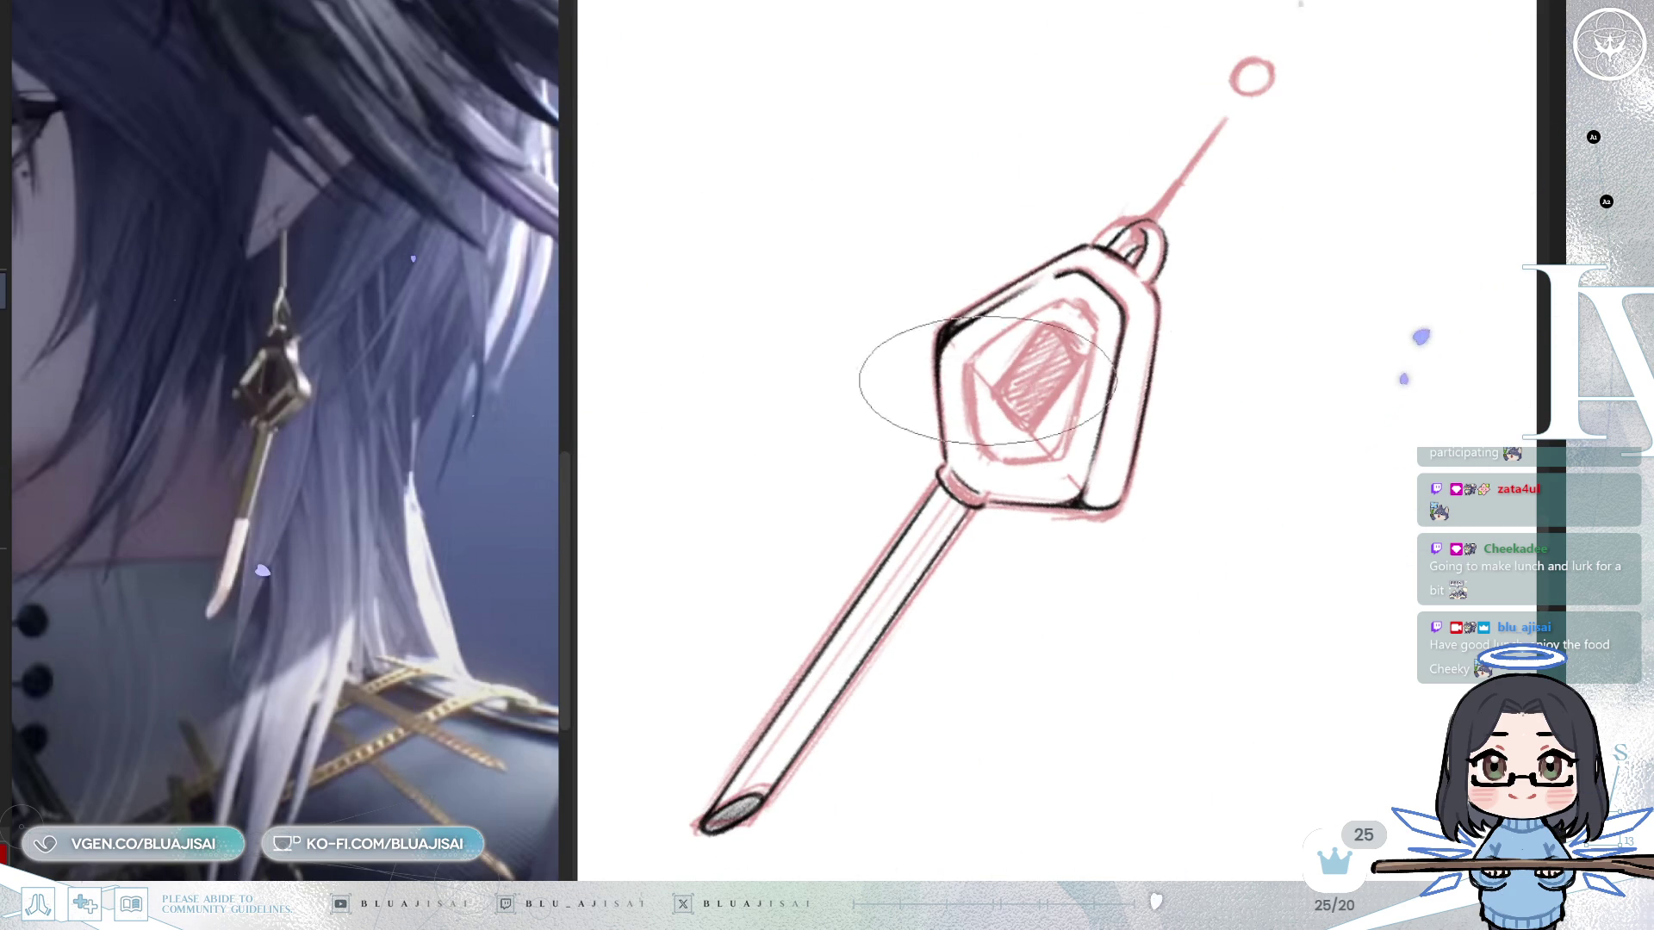
left_click_drag(922, 395, 1108, 505)
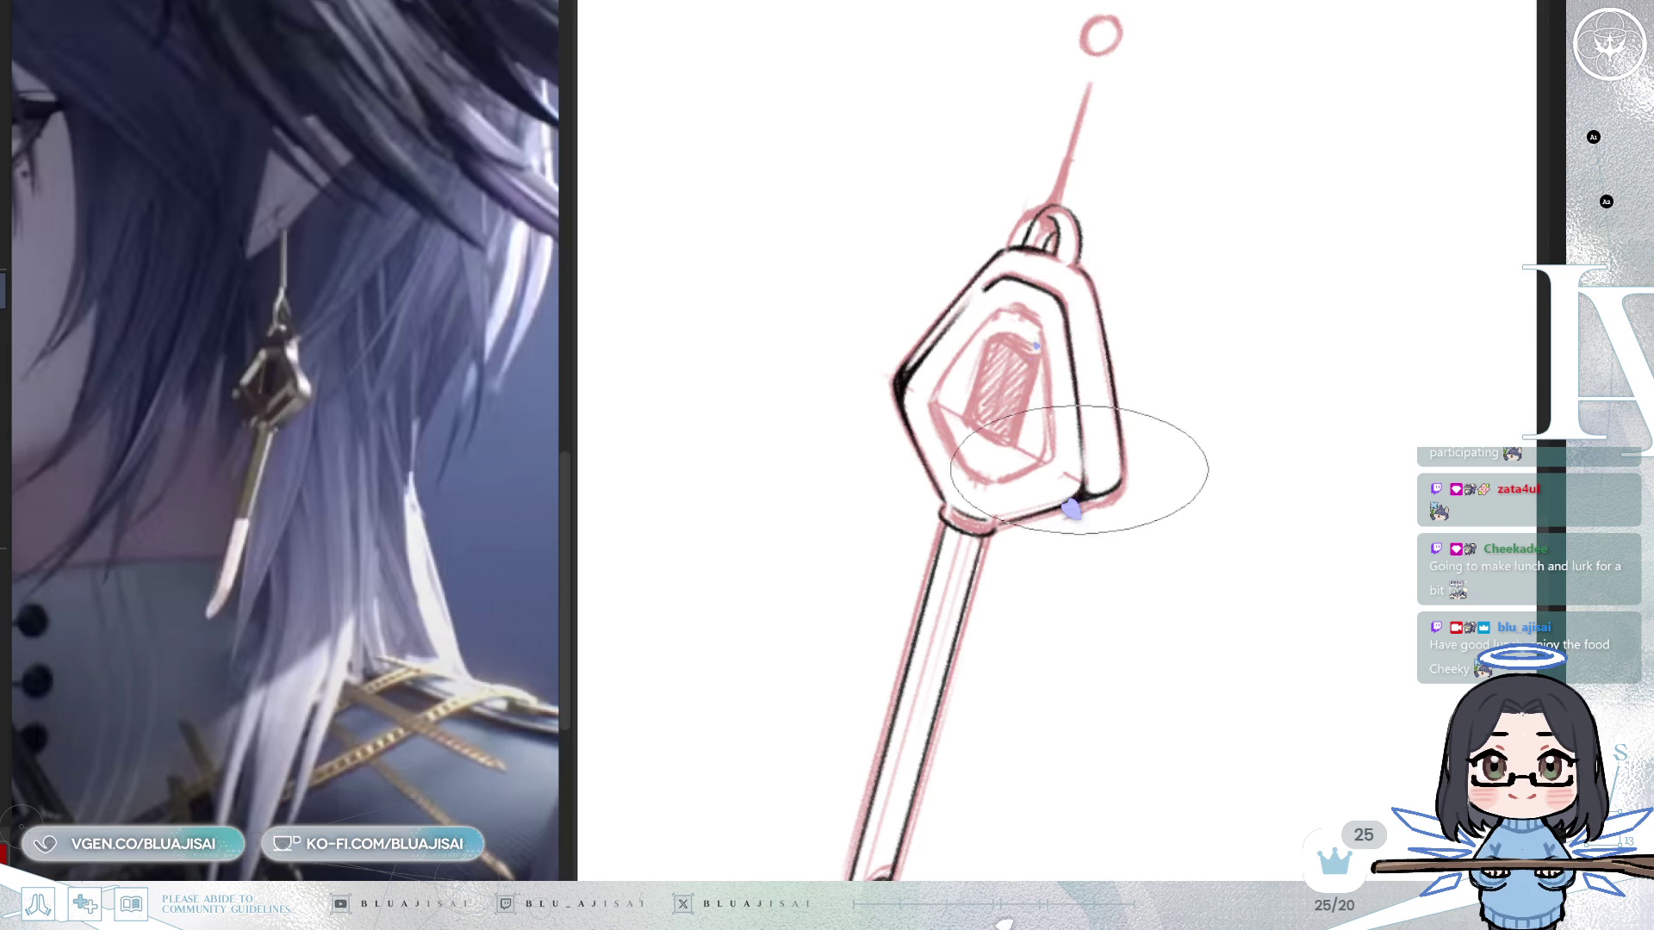
left_click_drag(1073, 403, 1071, 332)
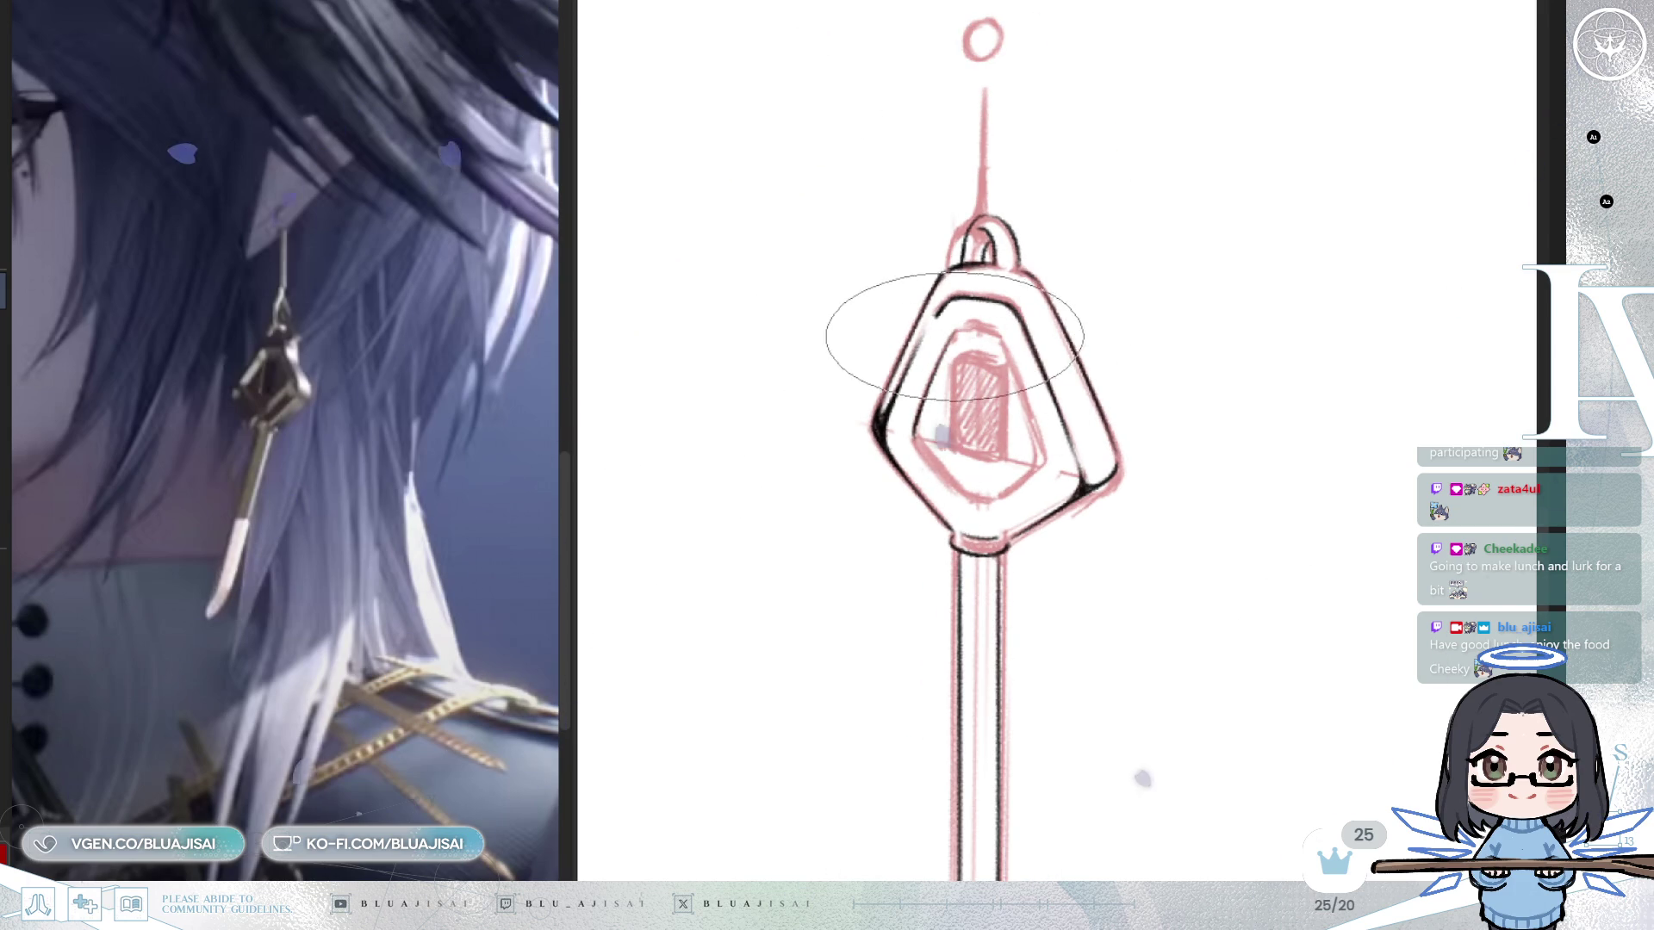
left_click_drag(1060, 325, 1198, 325)
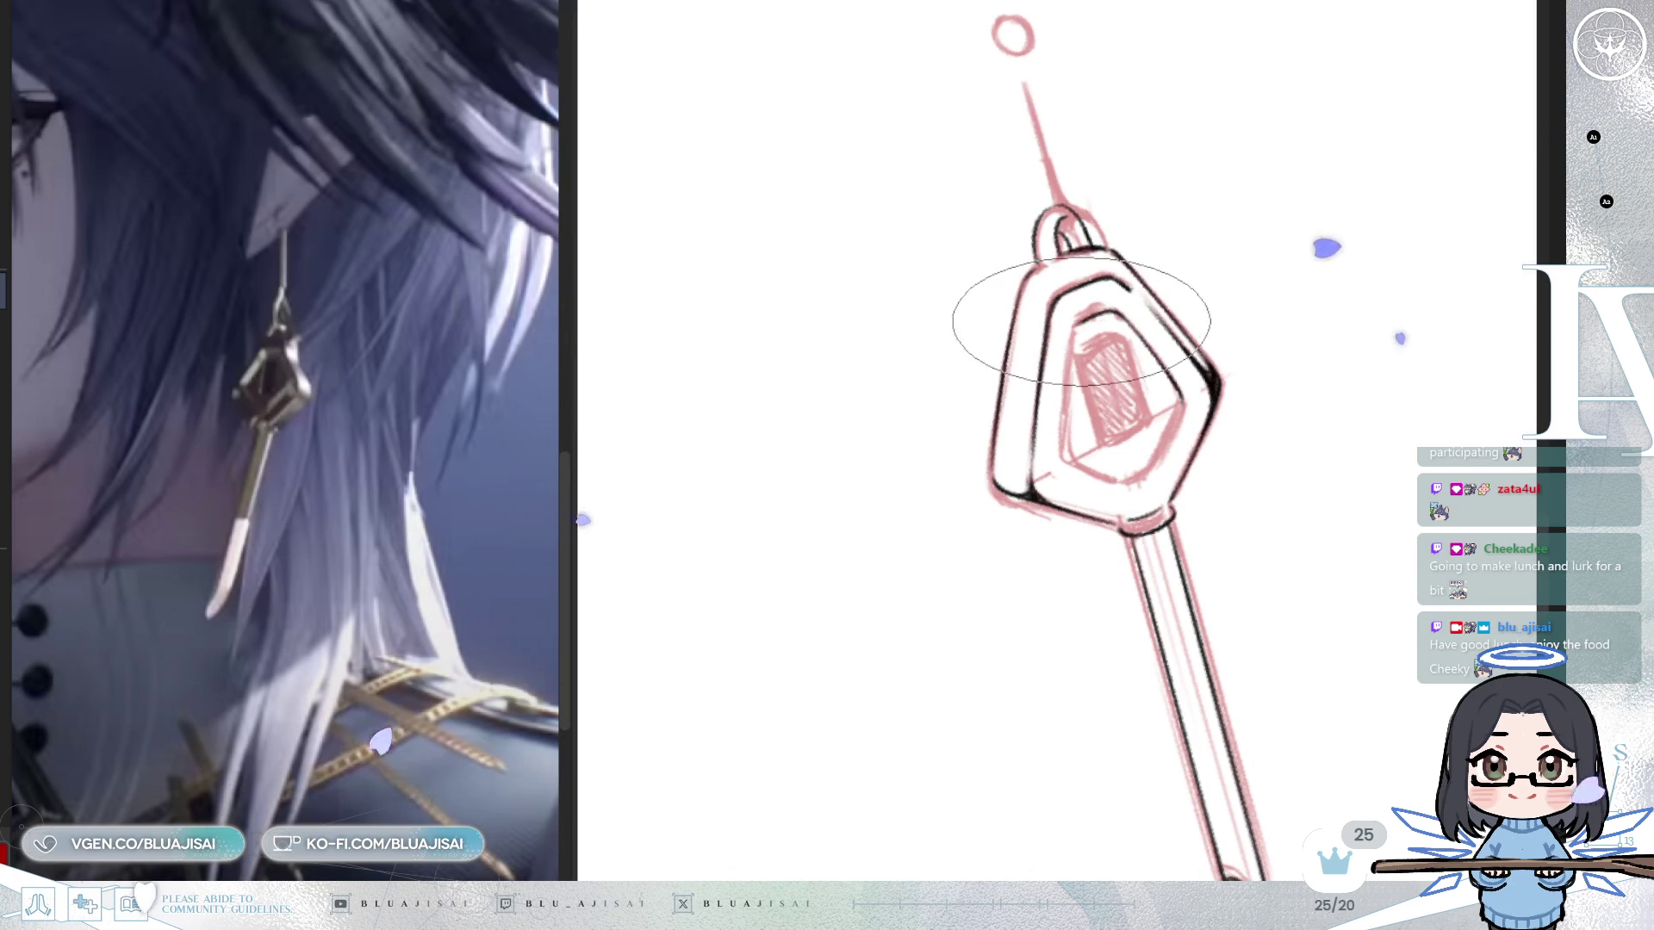
left_click_drag(1079, 325, 1080, 331)
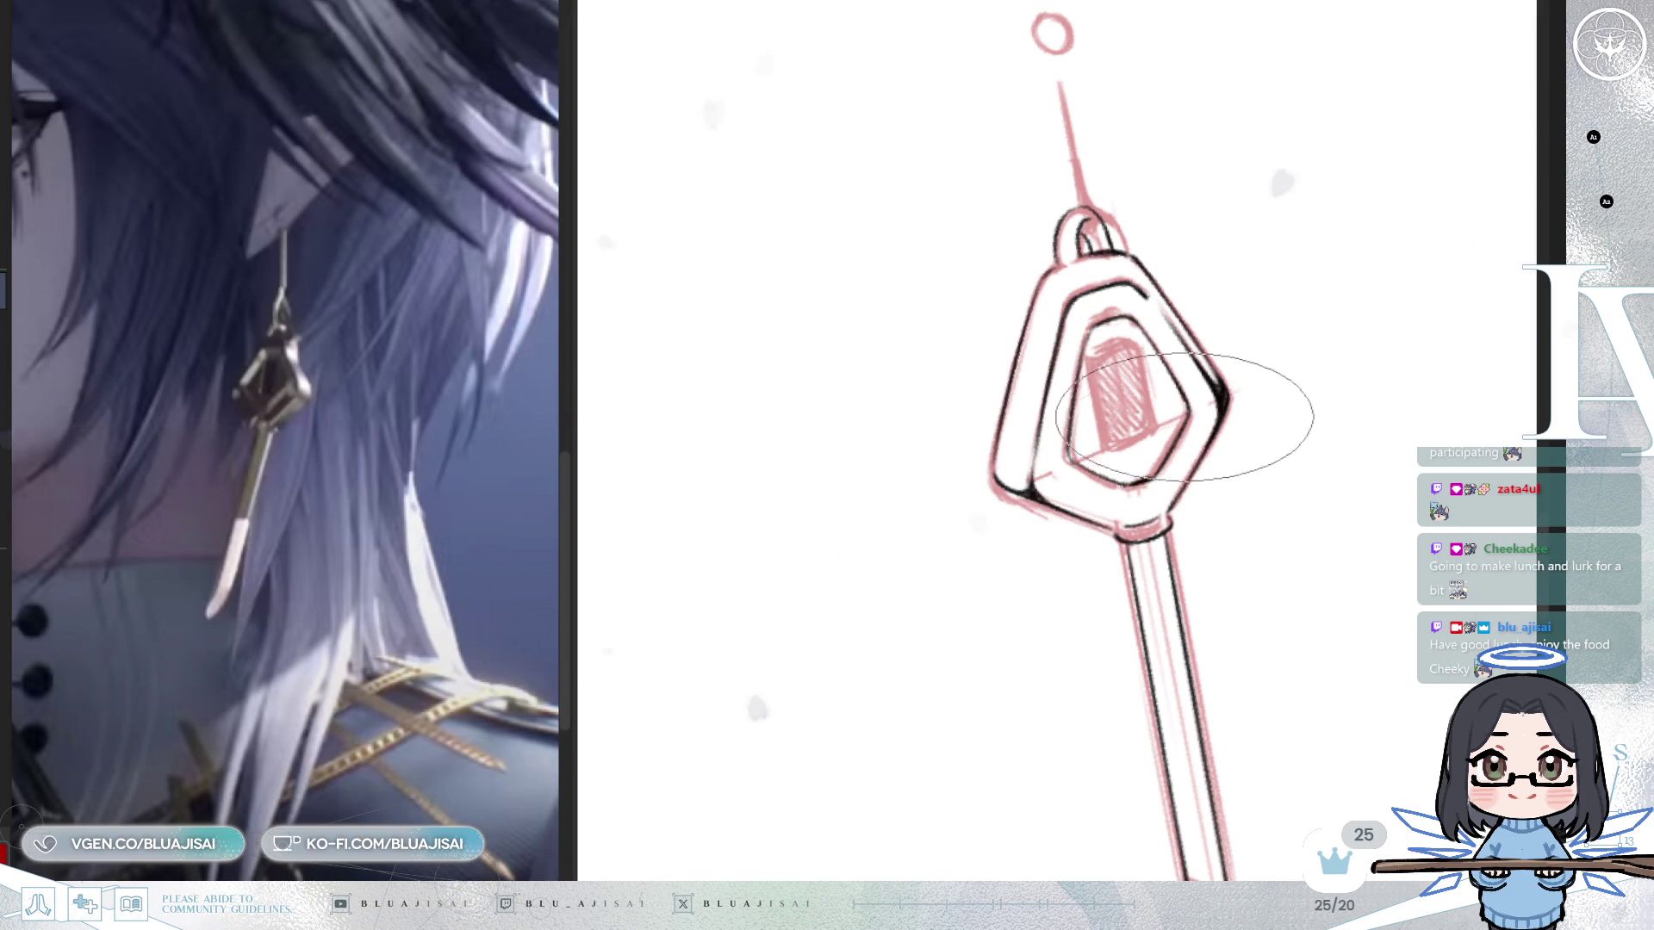
Check the drawing with repeated horizontal flips and tilts, then reset the rotation to upright.
key("h")
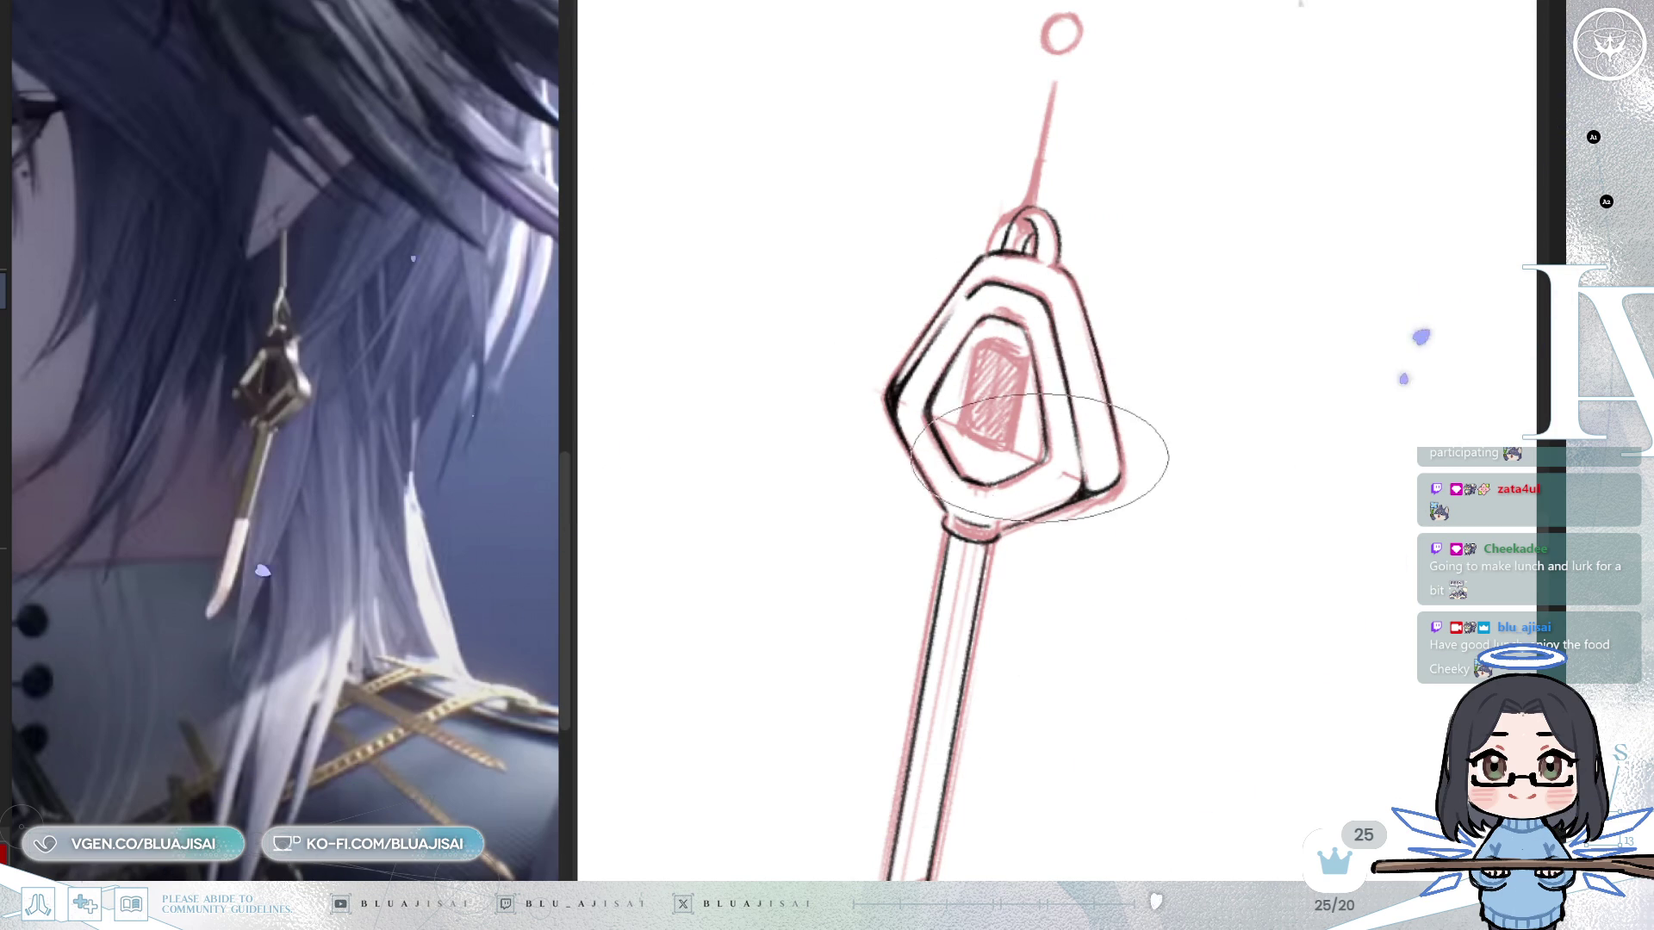
key("minus")
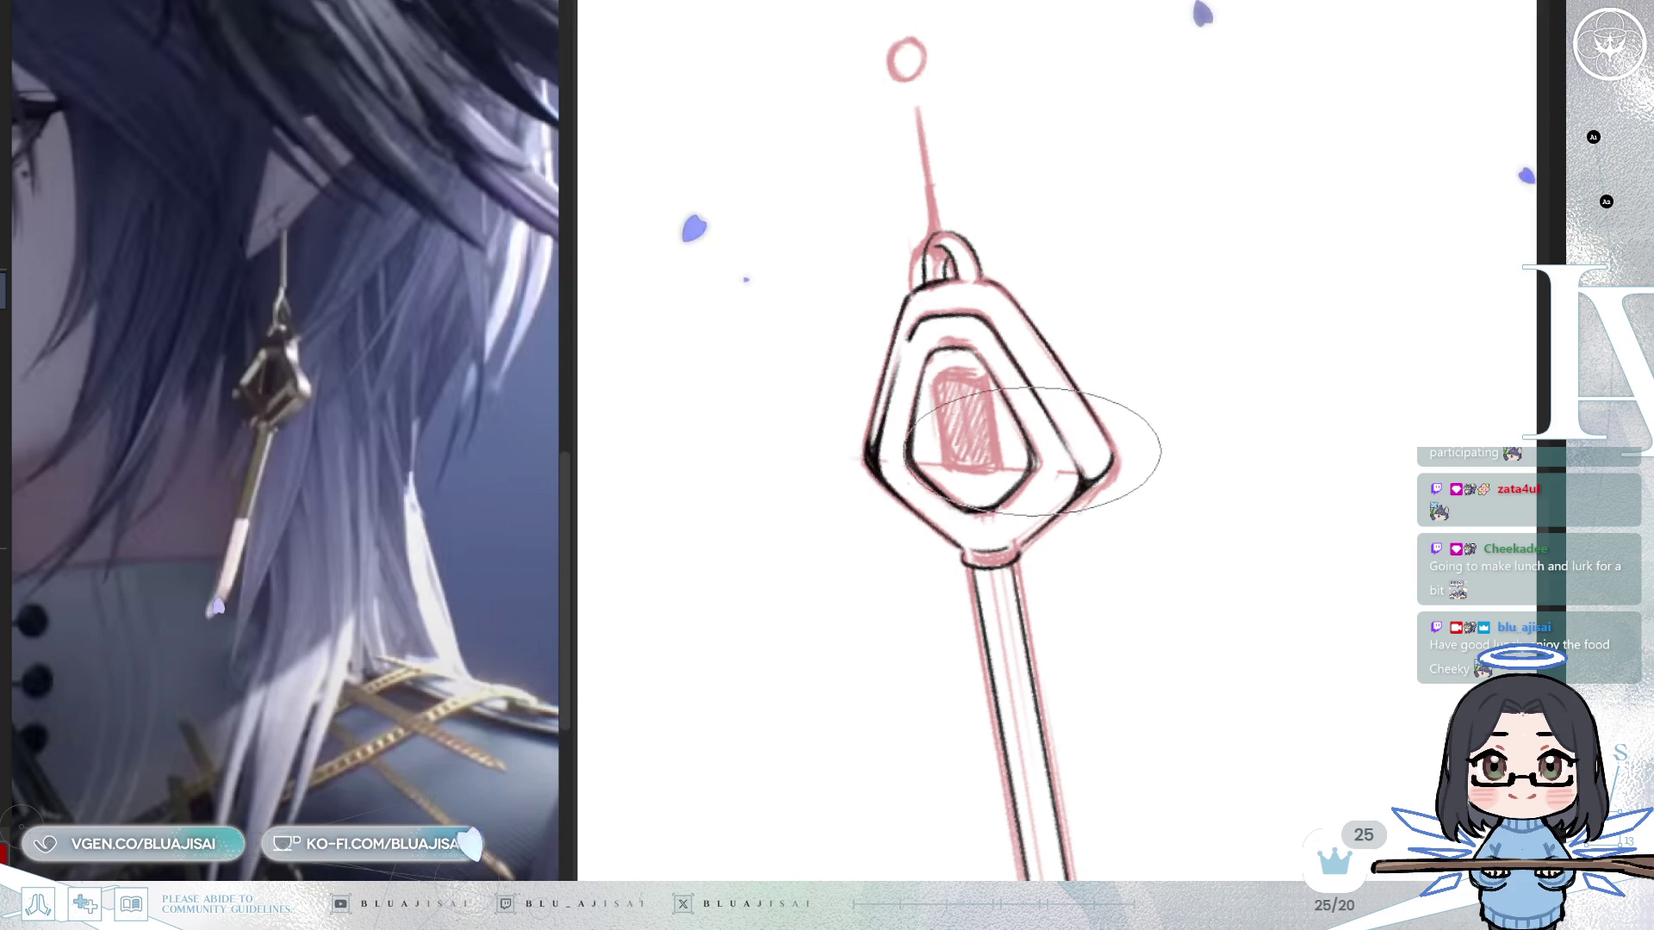
key("h")
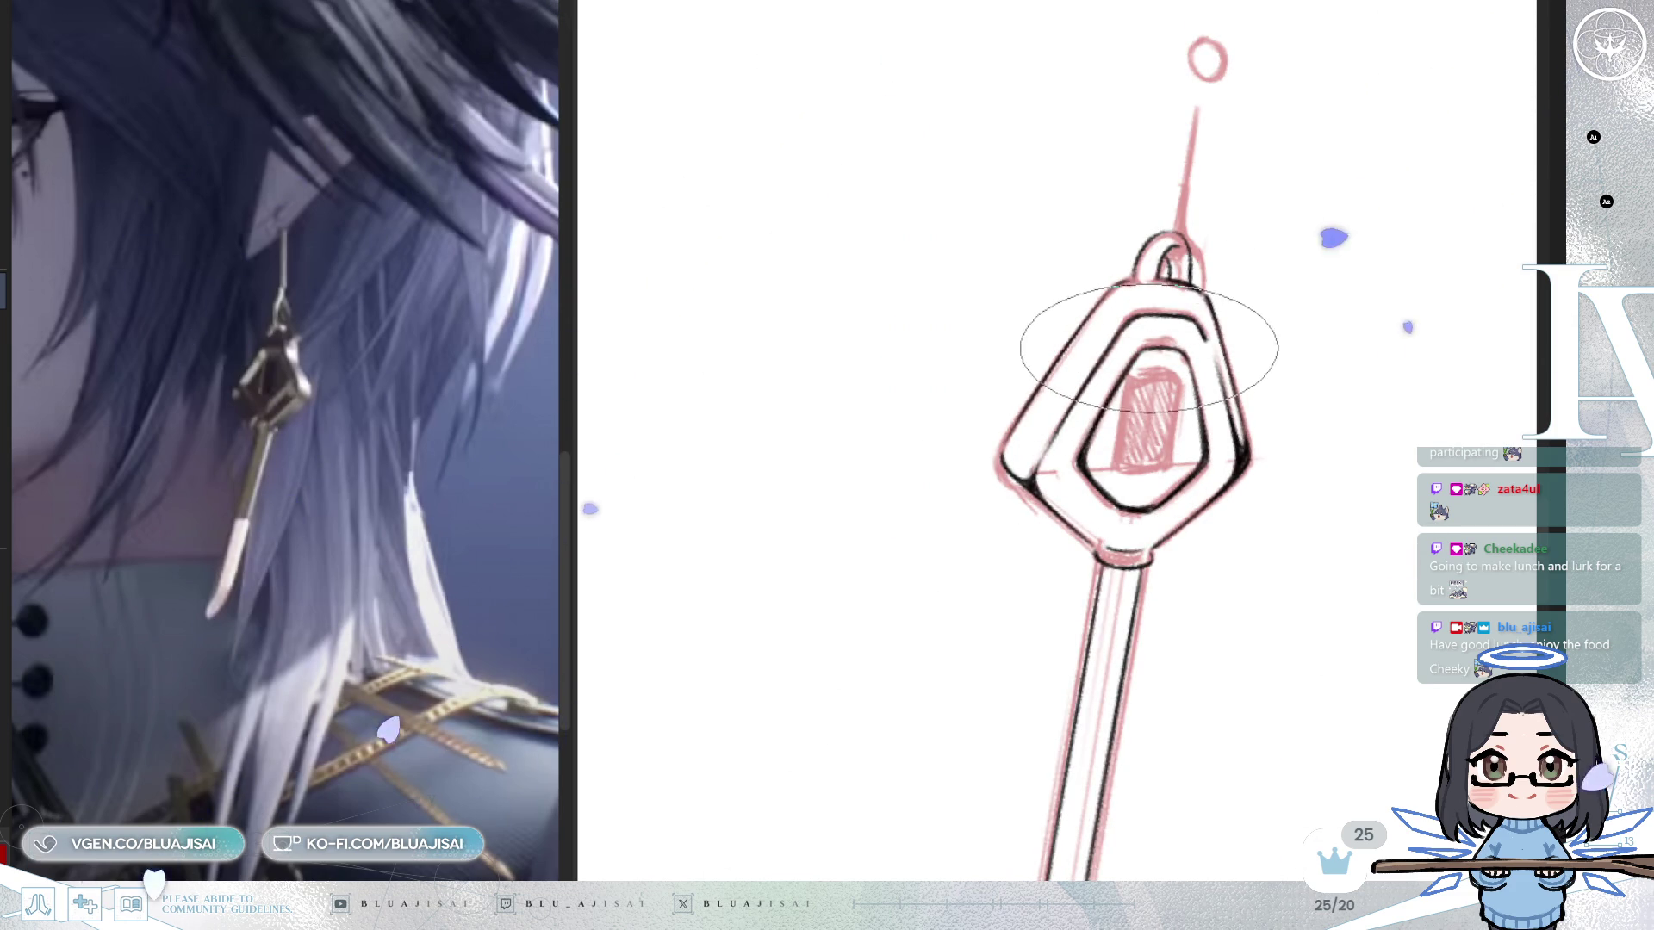
left_click_drag(1138, 362, 1092, 381)
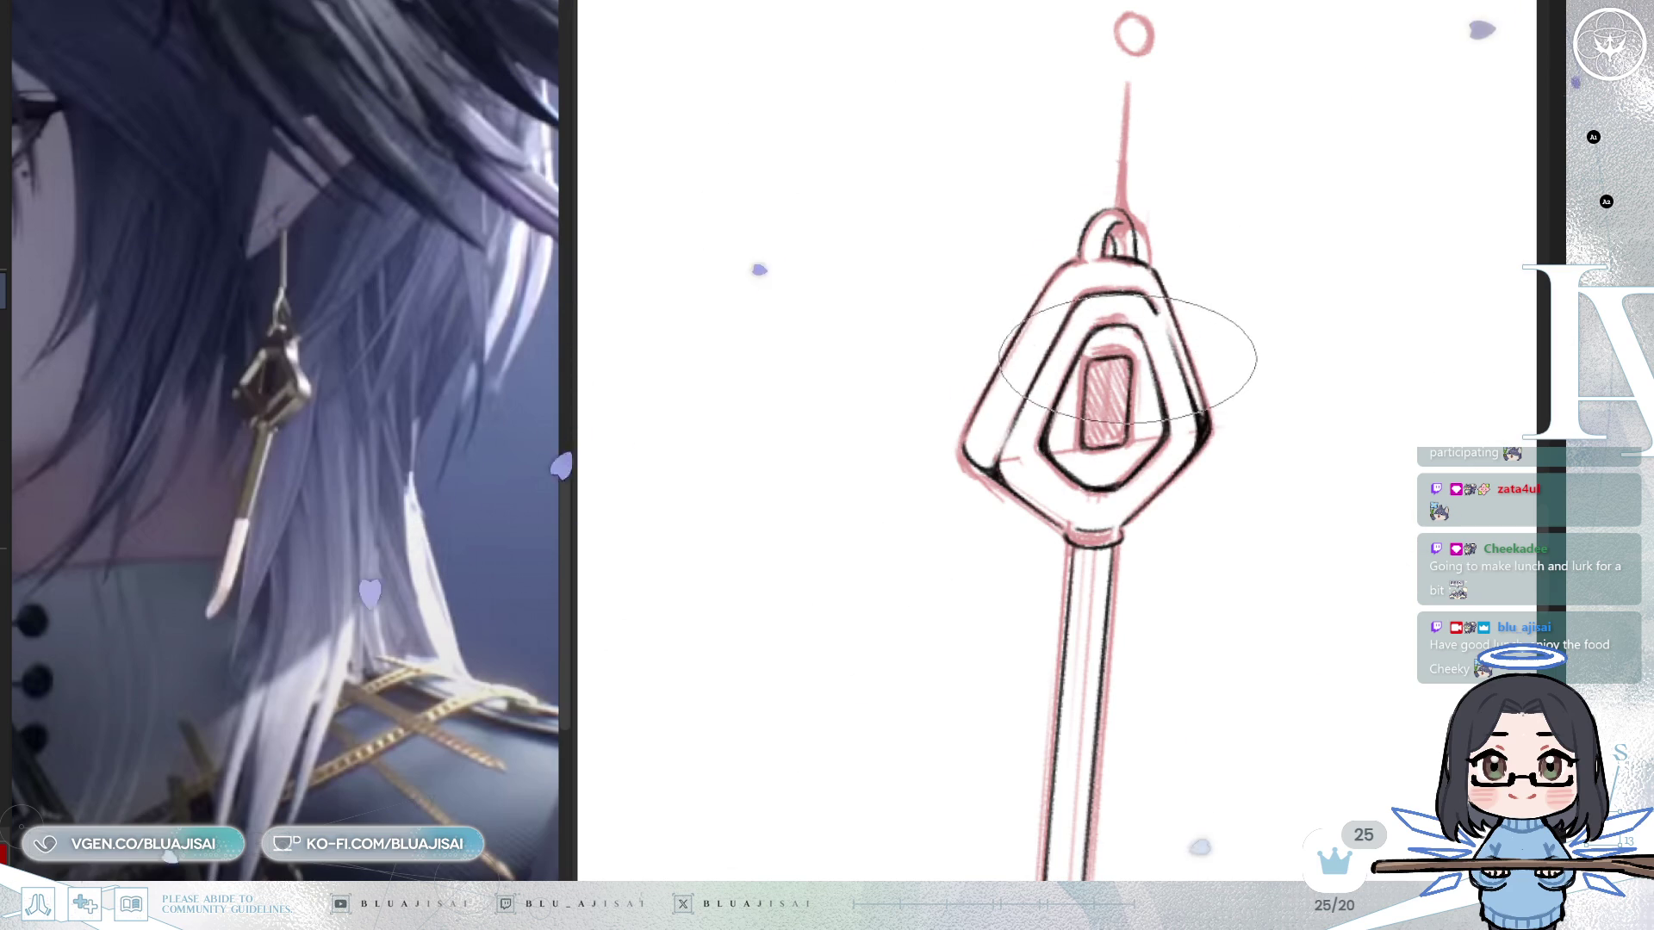
key("h")
key("6")
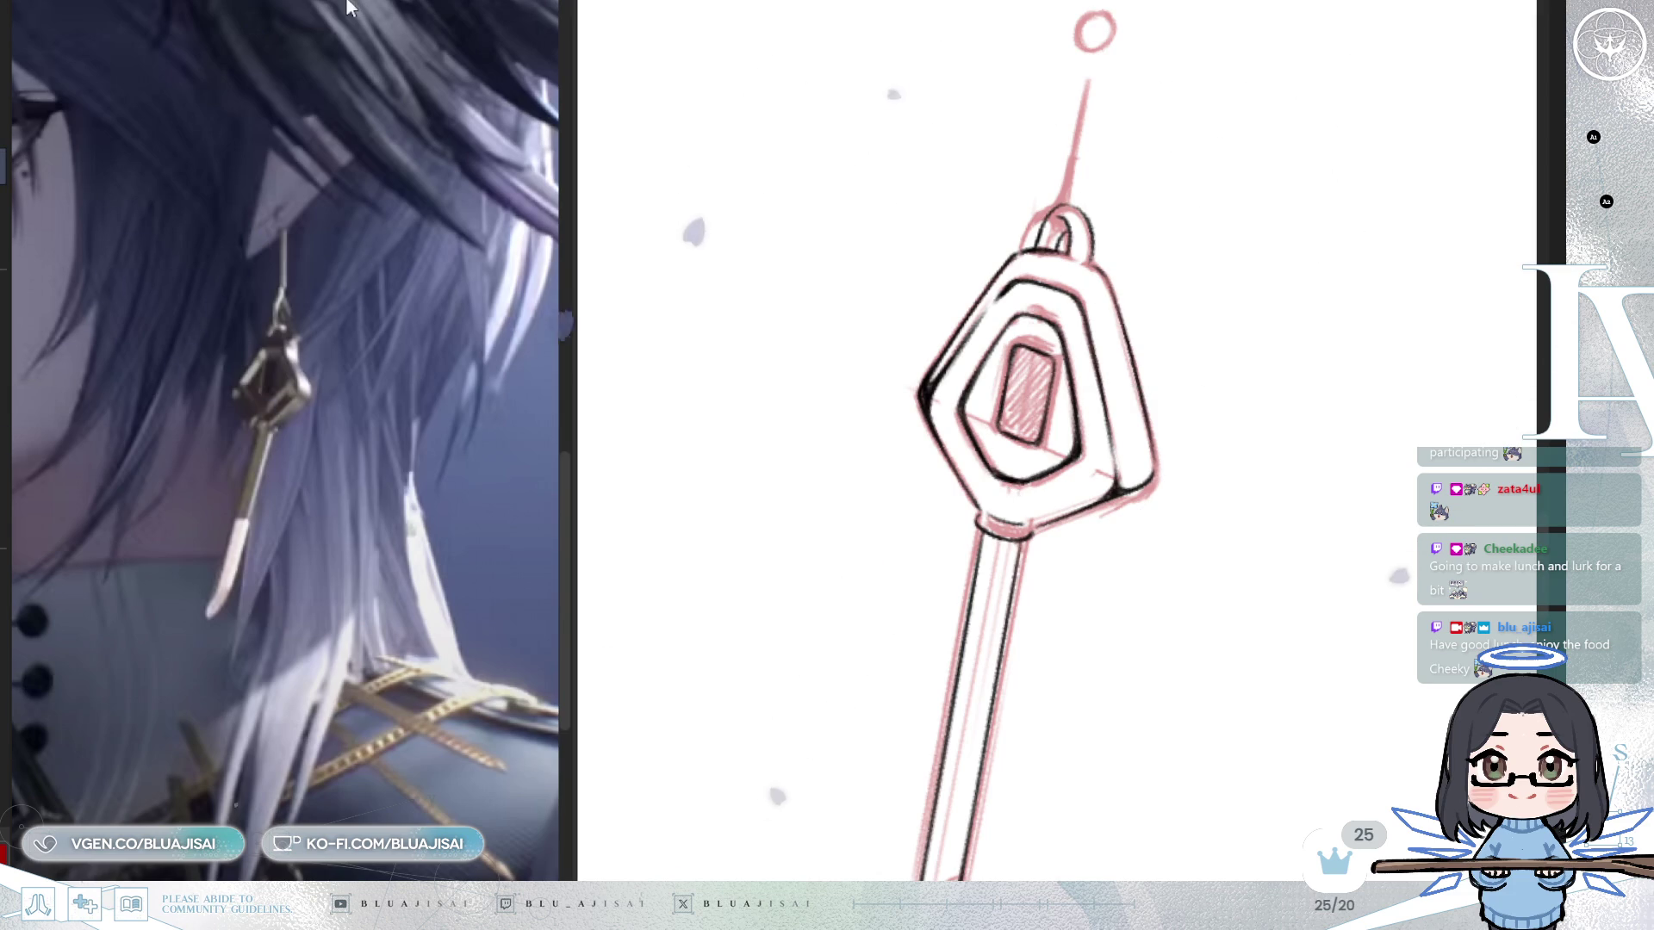
key("Home")
mouse_move(1060, 255)
left_mouse_down()
mouse_move(1044, 293)
mouse_move(1062, 386)
left_mouse_up()
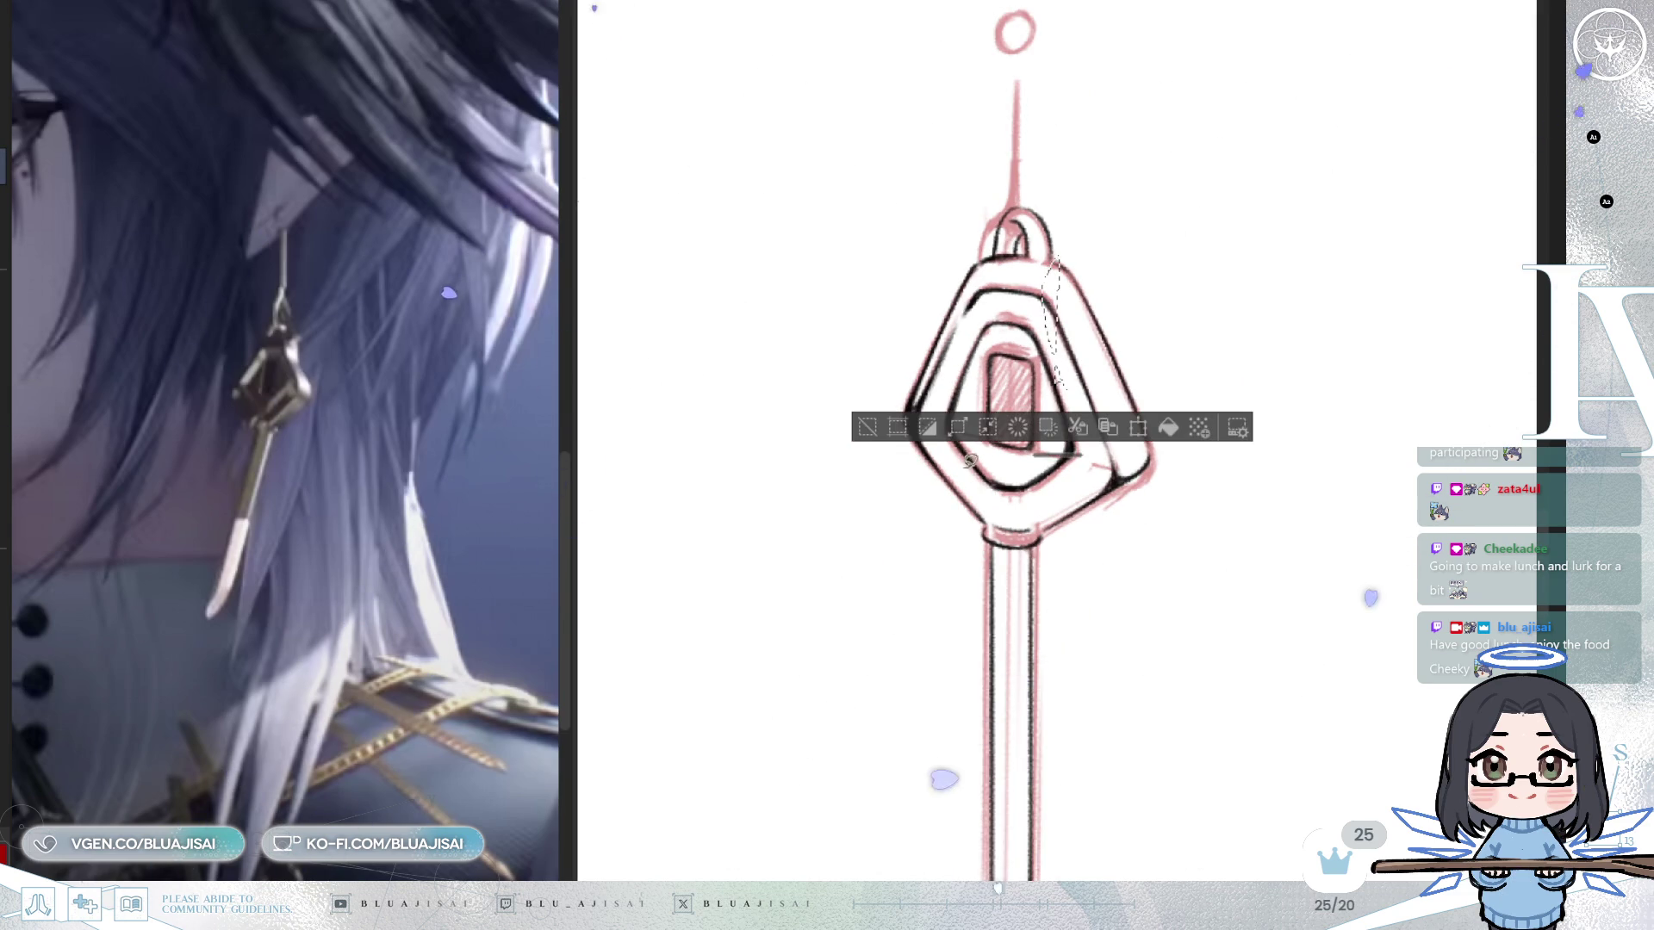
Reselect the pendant's right side, squeeze it narrower with Ctrl+T, and deselect.
left_click(868, 427)
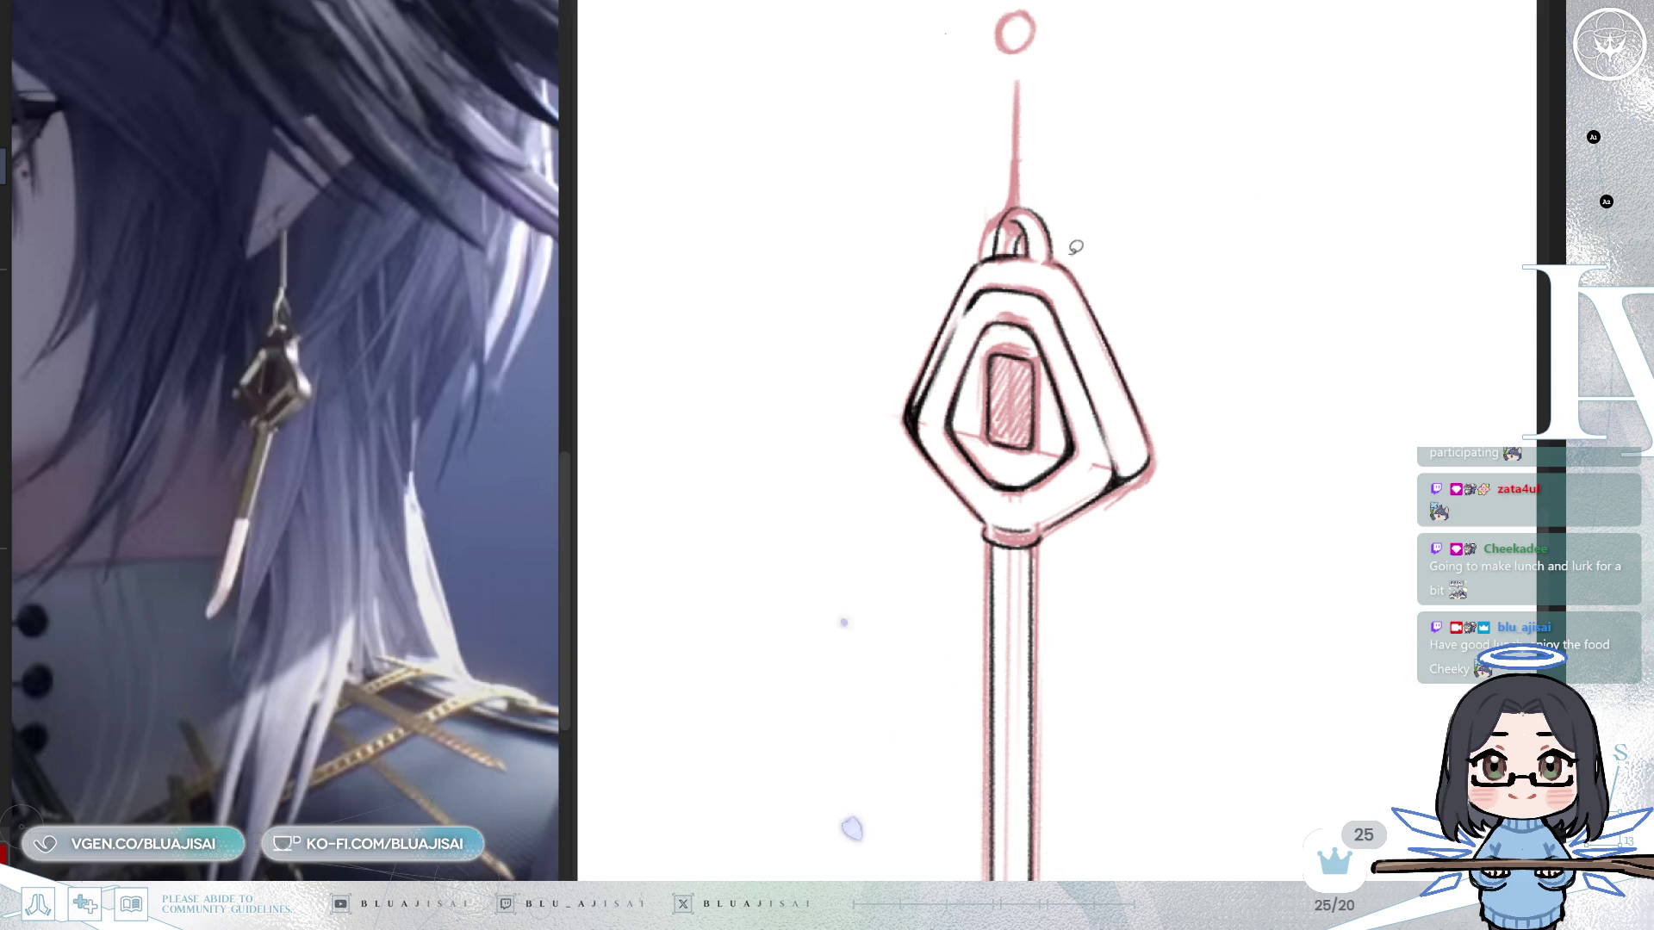
mouse_move(1049, 509)
left_mouse_down()
mouse_move(1152, 517)
mouse_move(1187, 336)
left_mouse_up()
key("ctrl+t")
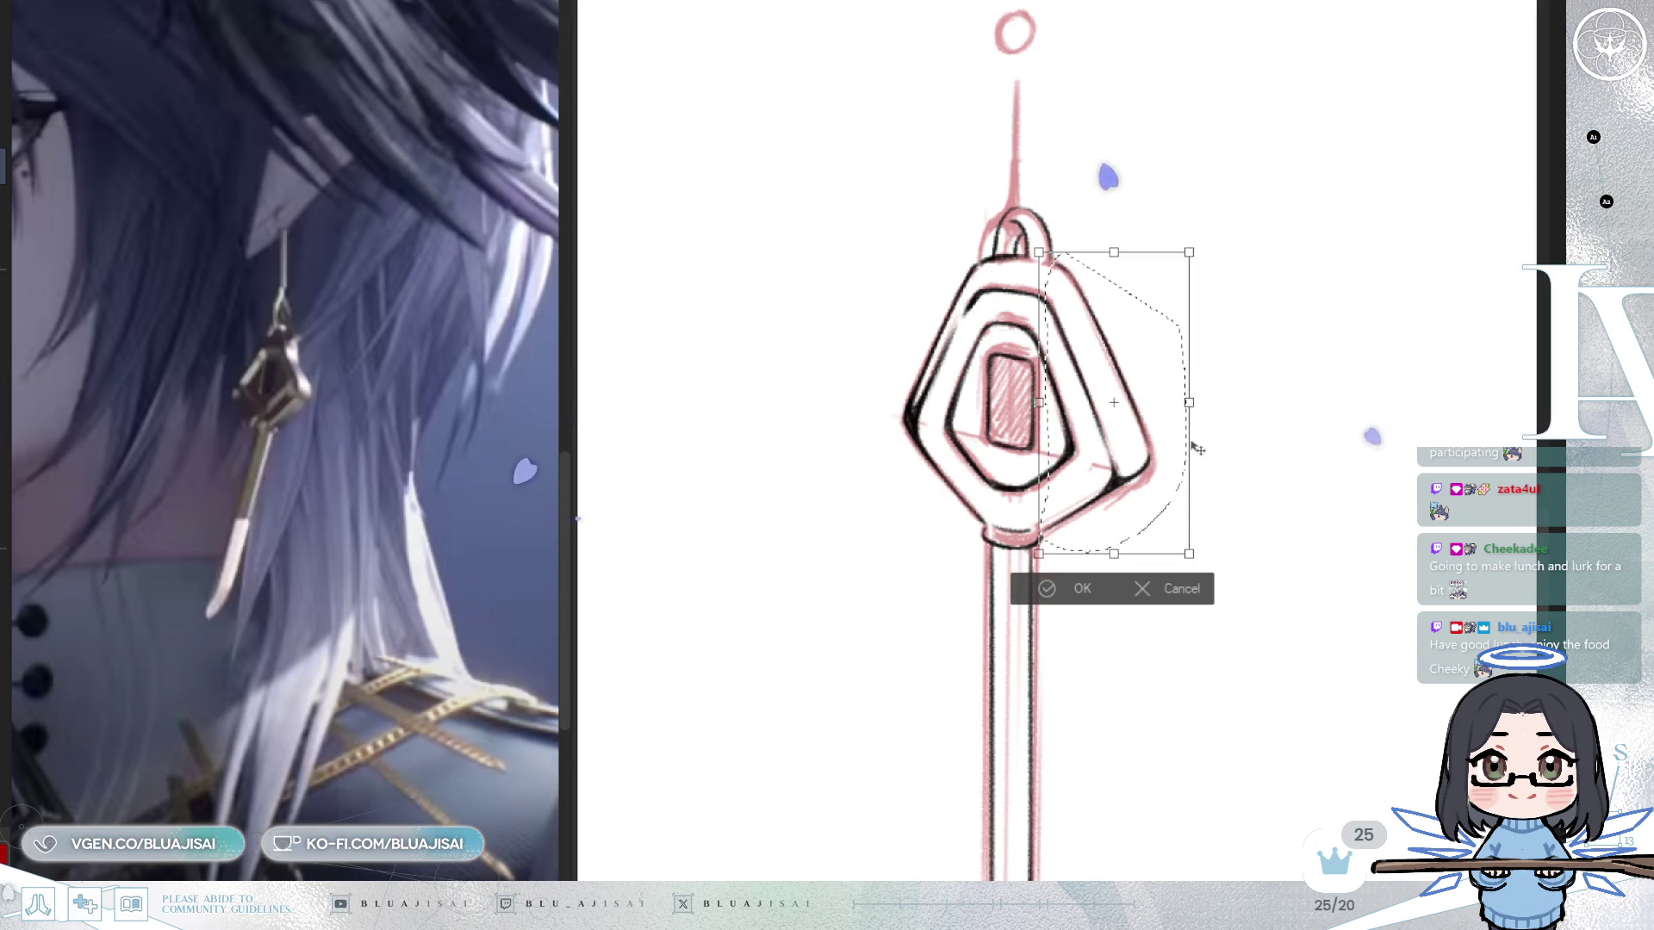
left_click_drag(1190, 402, 1178, 401)
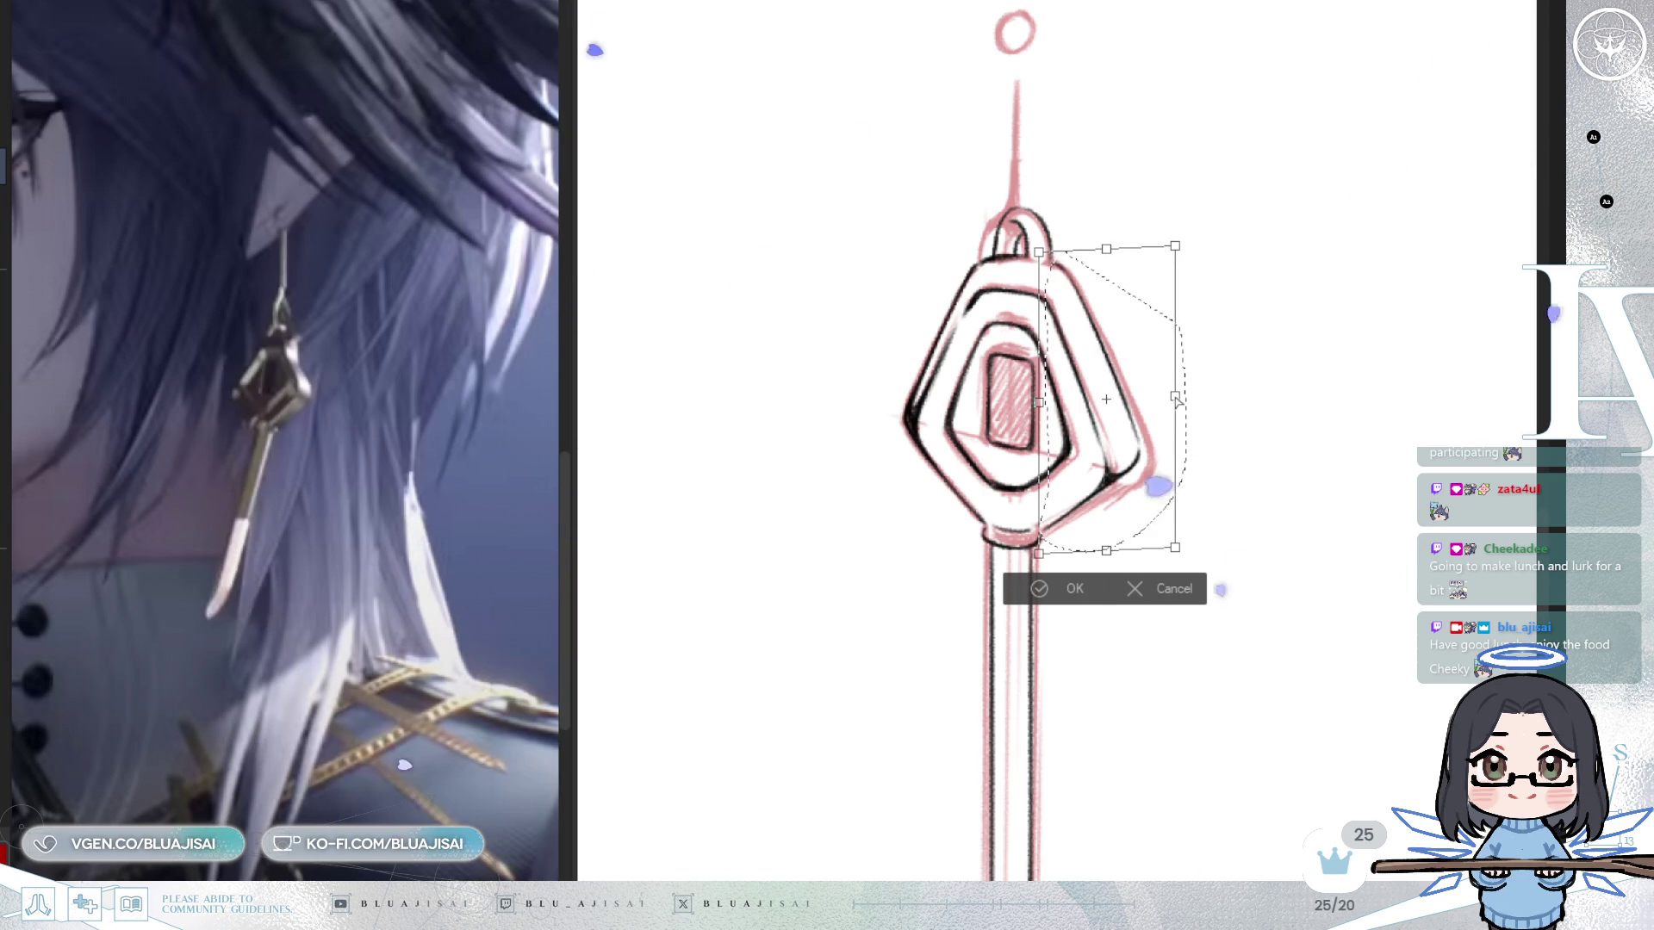
left_click(1024, 588)
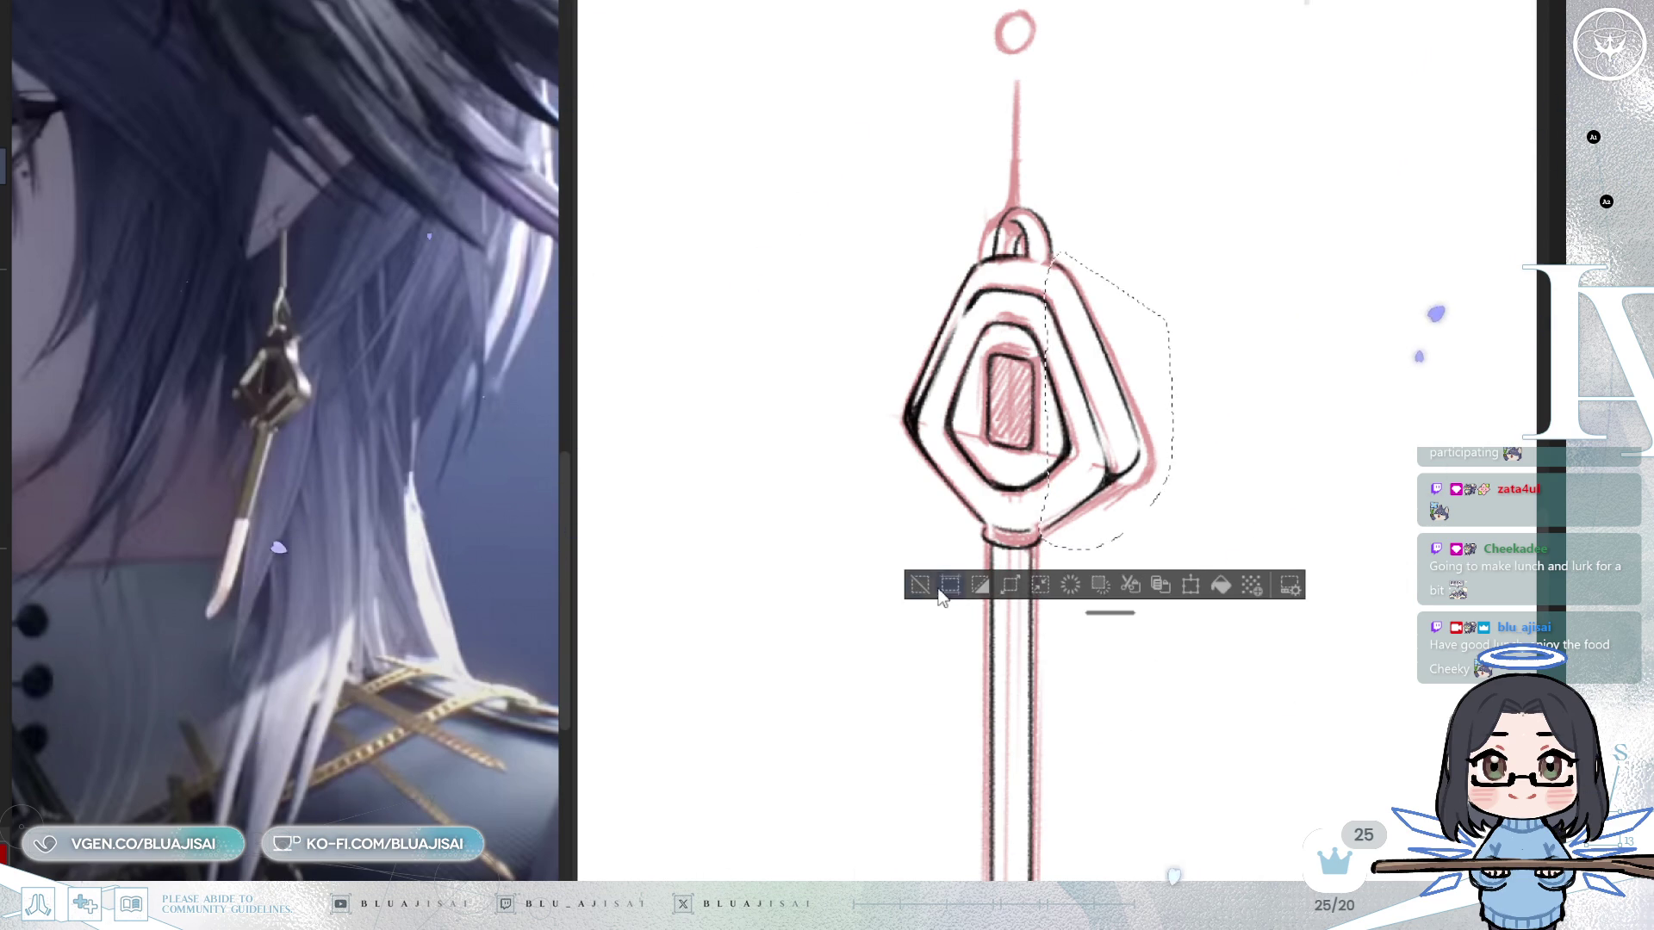
key("ctrl+d")
left_click_drag(1051, 524, 1100, 509)
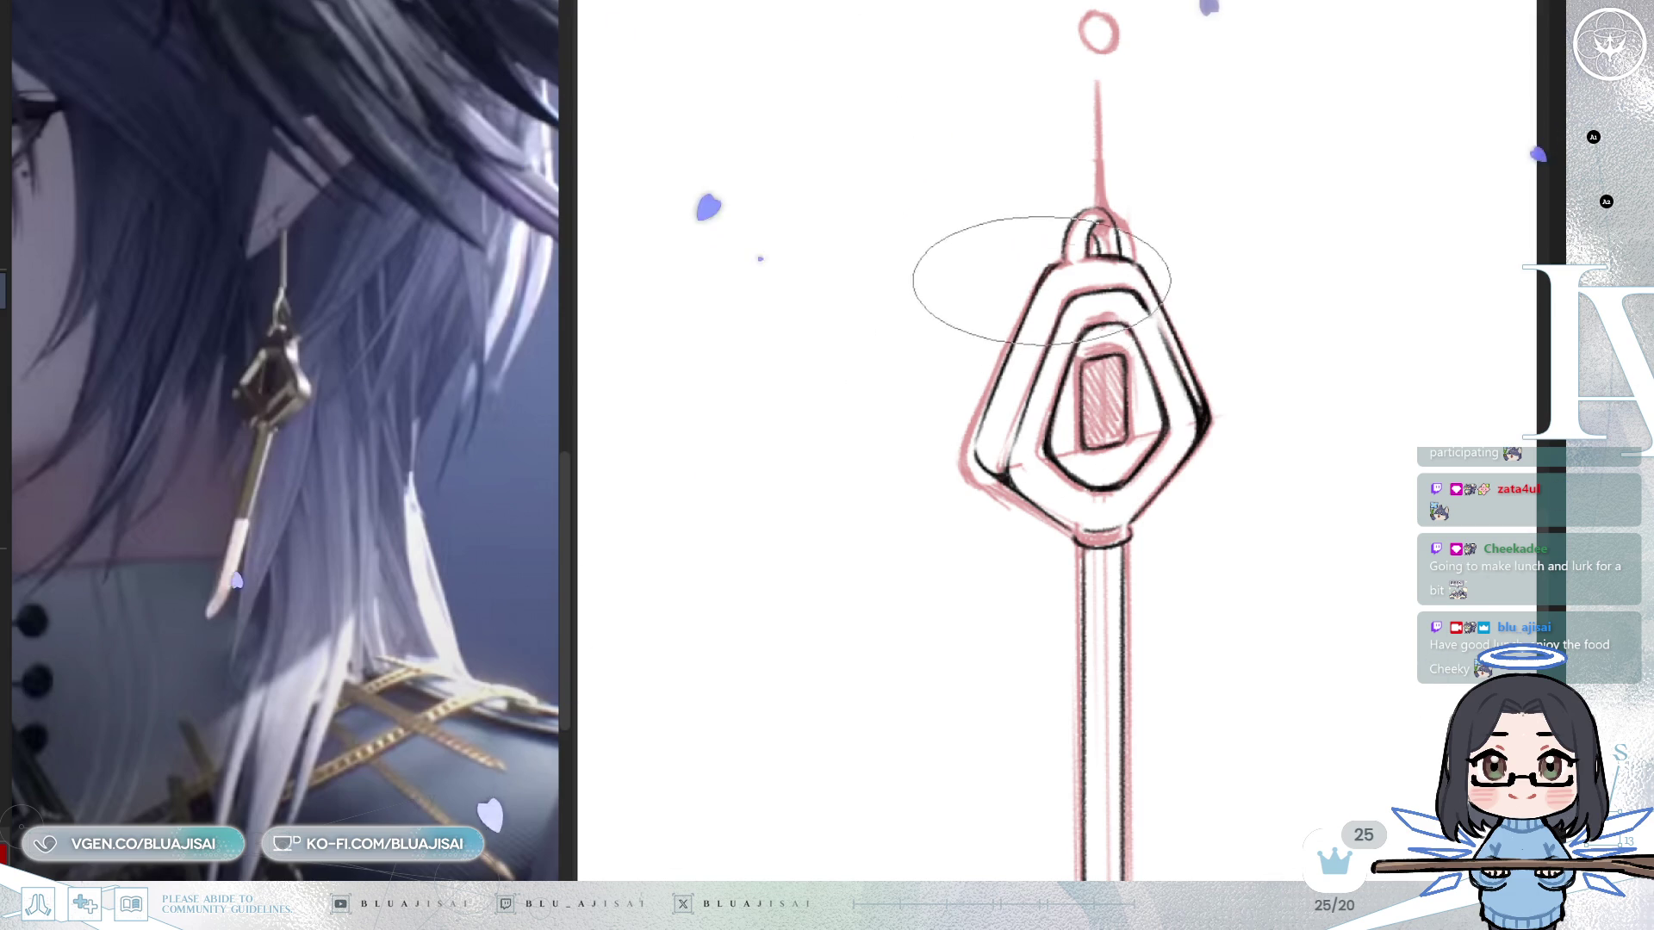
Shade the inner bevel strip gray, then flip the view and toggle the red sketch to check.
mouse_move(1051, 309)
left_mouse_down()
mouse_move(949, 414)
mouse_move(1004, 310)
mouse_move(1011, 363)
mouse_move(979, 370)
mouse_move(922, 443)
mouse_move(1034, 276)
mouse_move(1063, 280)
mouse_move(1026, 280)
mouse_move(979, 432)
mouse_move(1046, 415)
mouse_move(1004, 380)
mouse_move(1016, 322)
mouse_move(997, 384)
mouse_move(1050, 350)
mouse_move(1037, 397)
left_mouse_up()
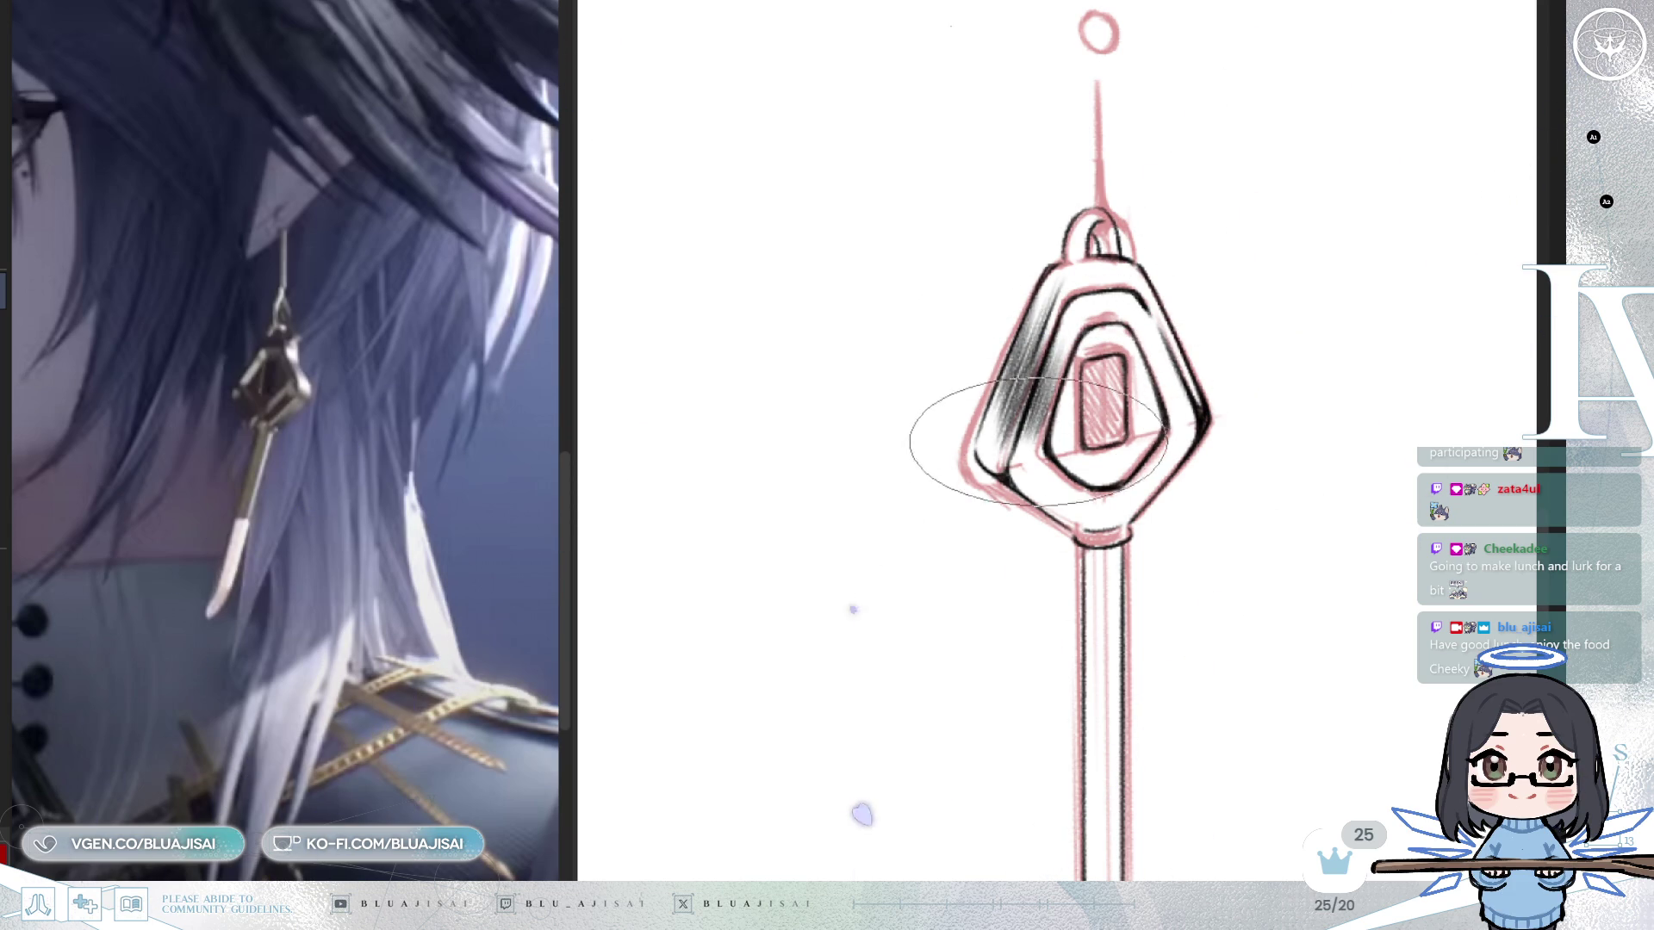
key("h")
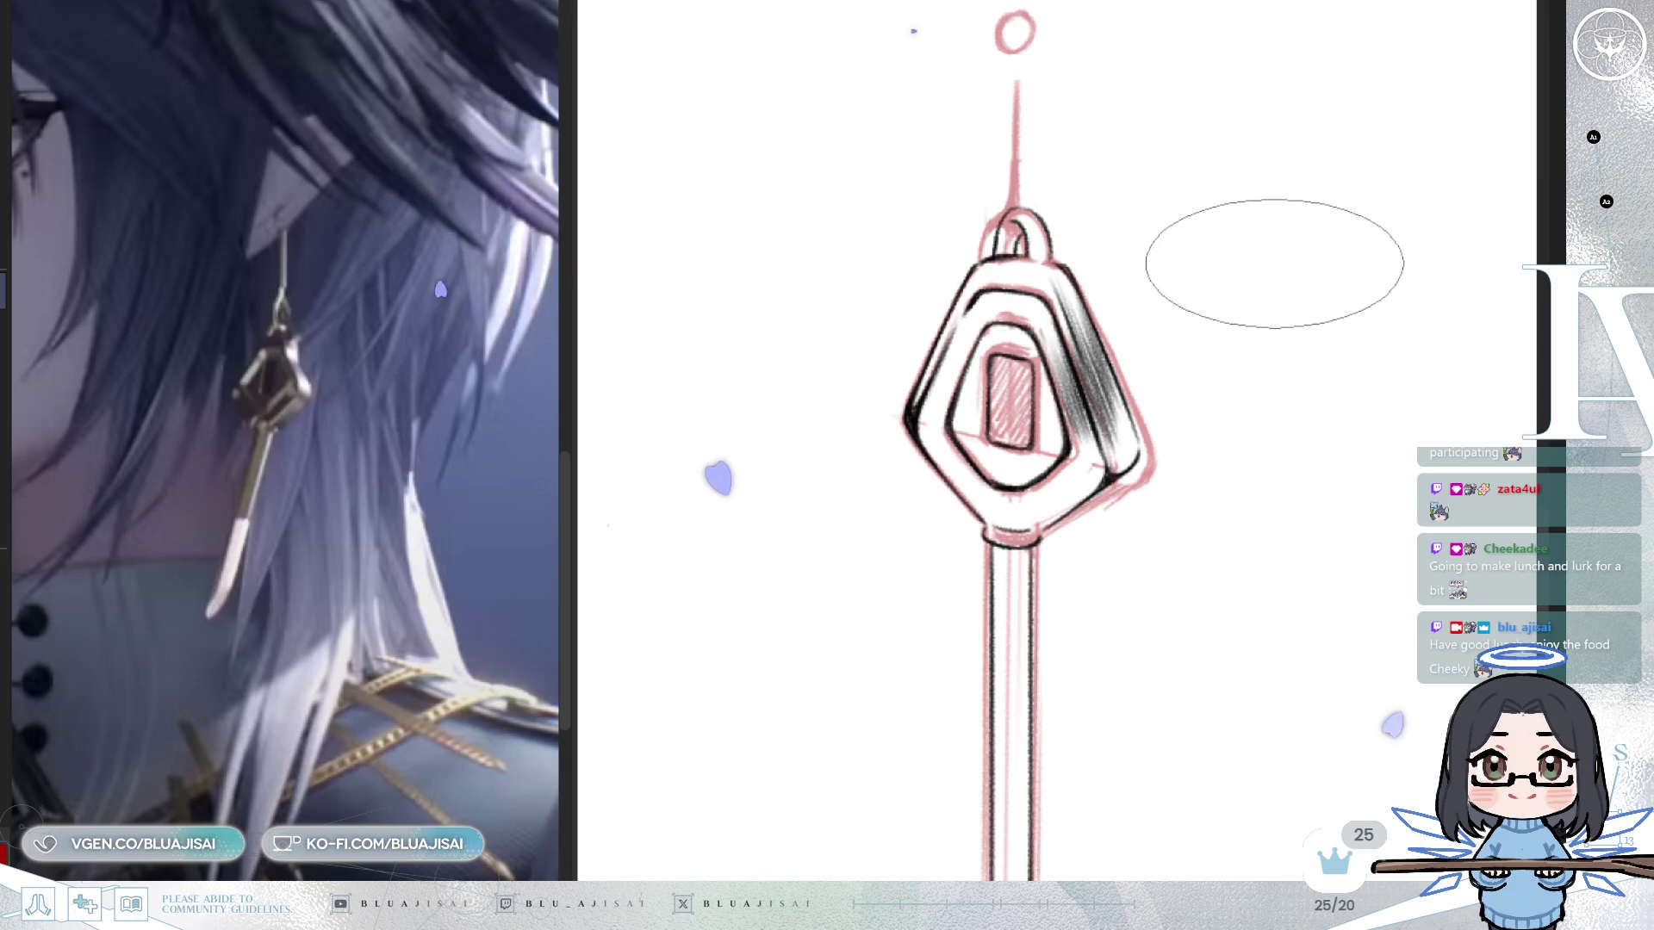
key("ctrl+comma")
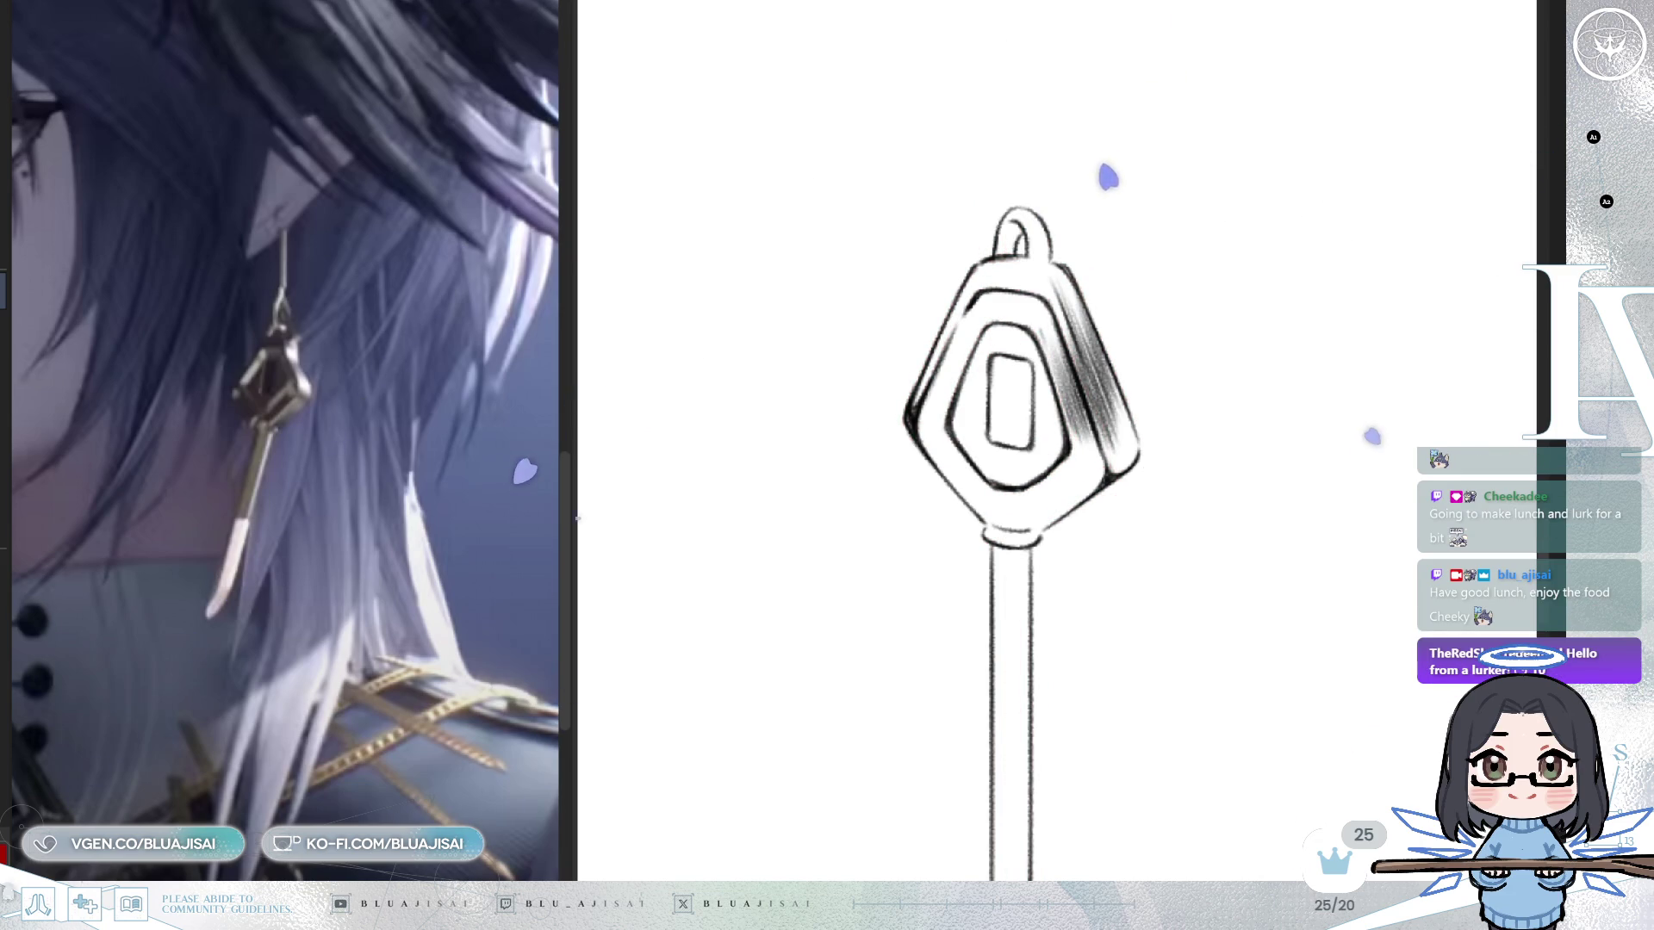
key("ctrl+comma")
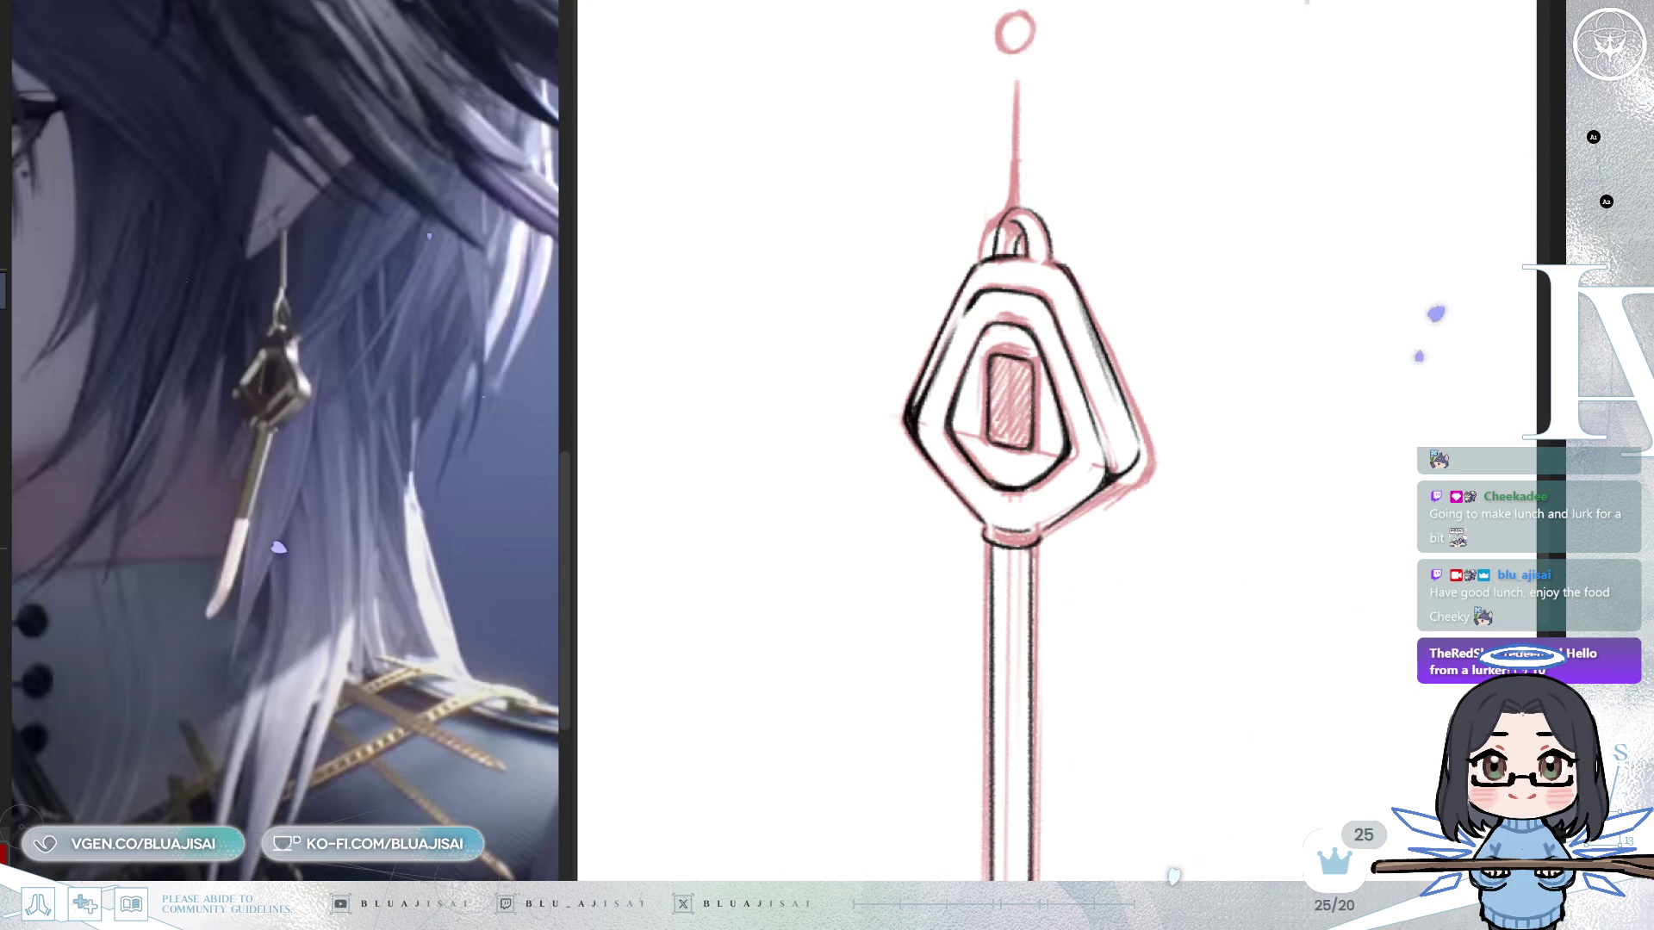
Soften the loop and upper-left edge with light strokes, mirroring the view to compare.
key("h")
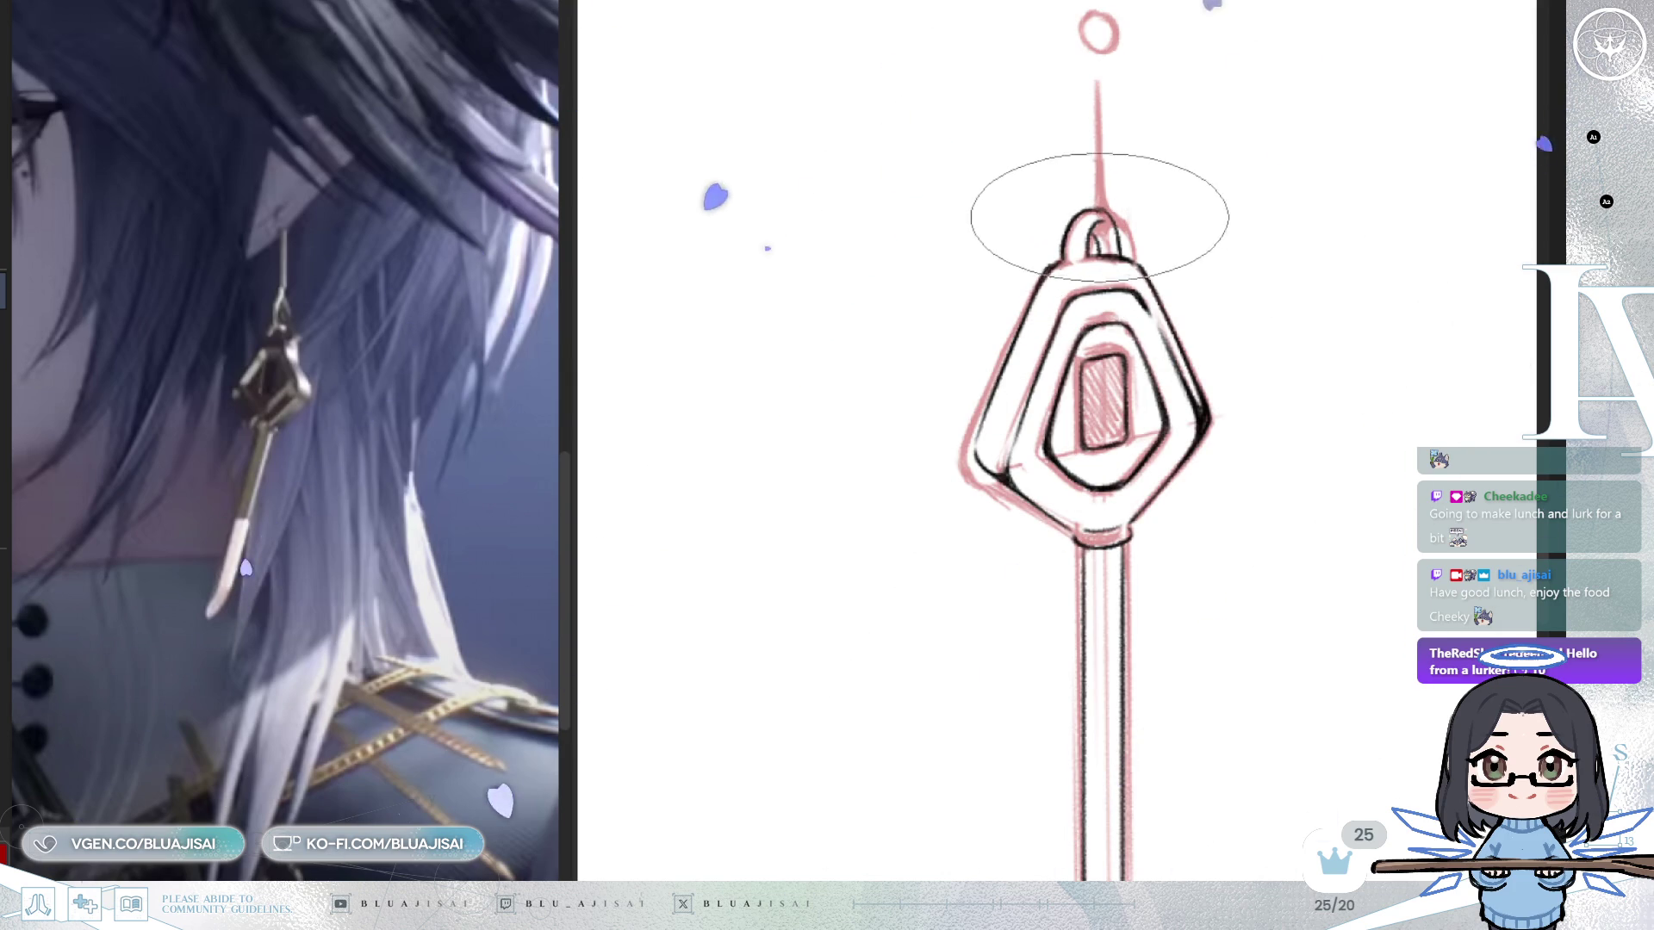
mouse_move(1081, 224)
left_mouse_down()
mouse_move(1038, 225)
mouse_move(1022, 288)
left_mouse_up()
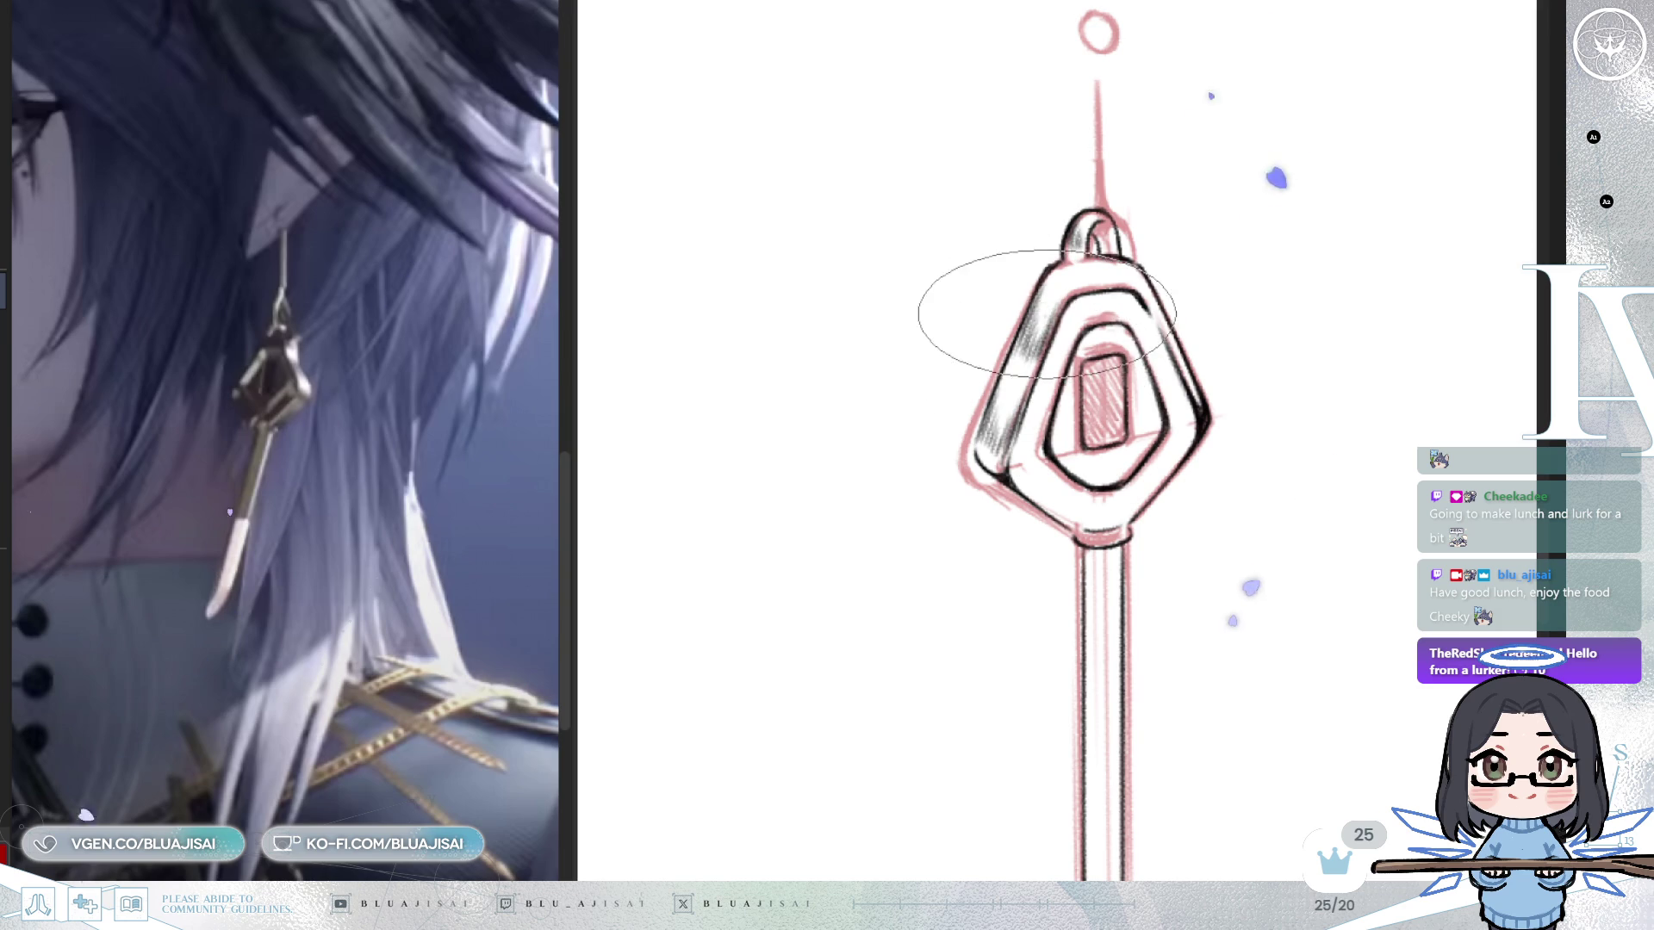
key("m")
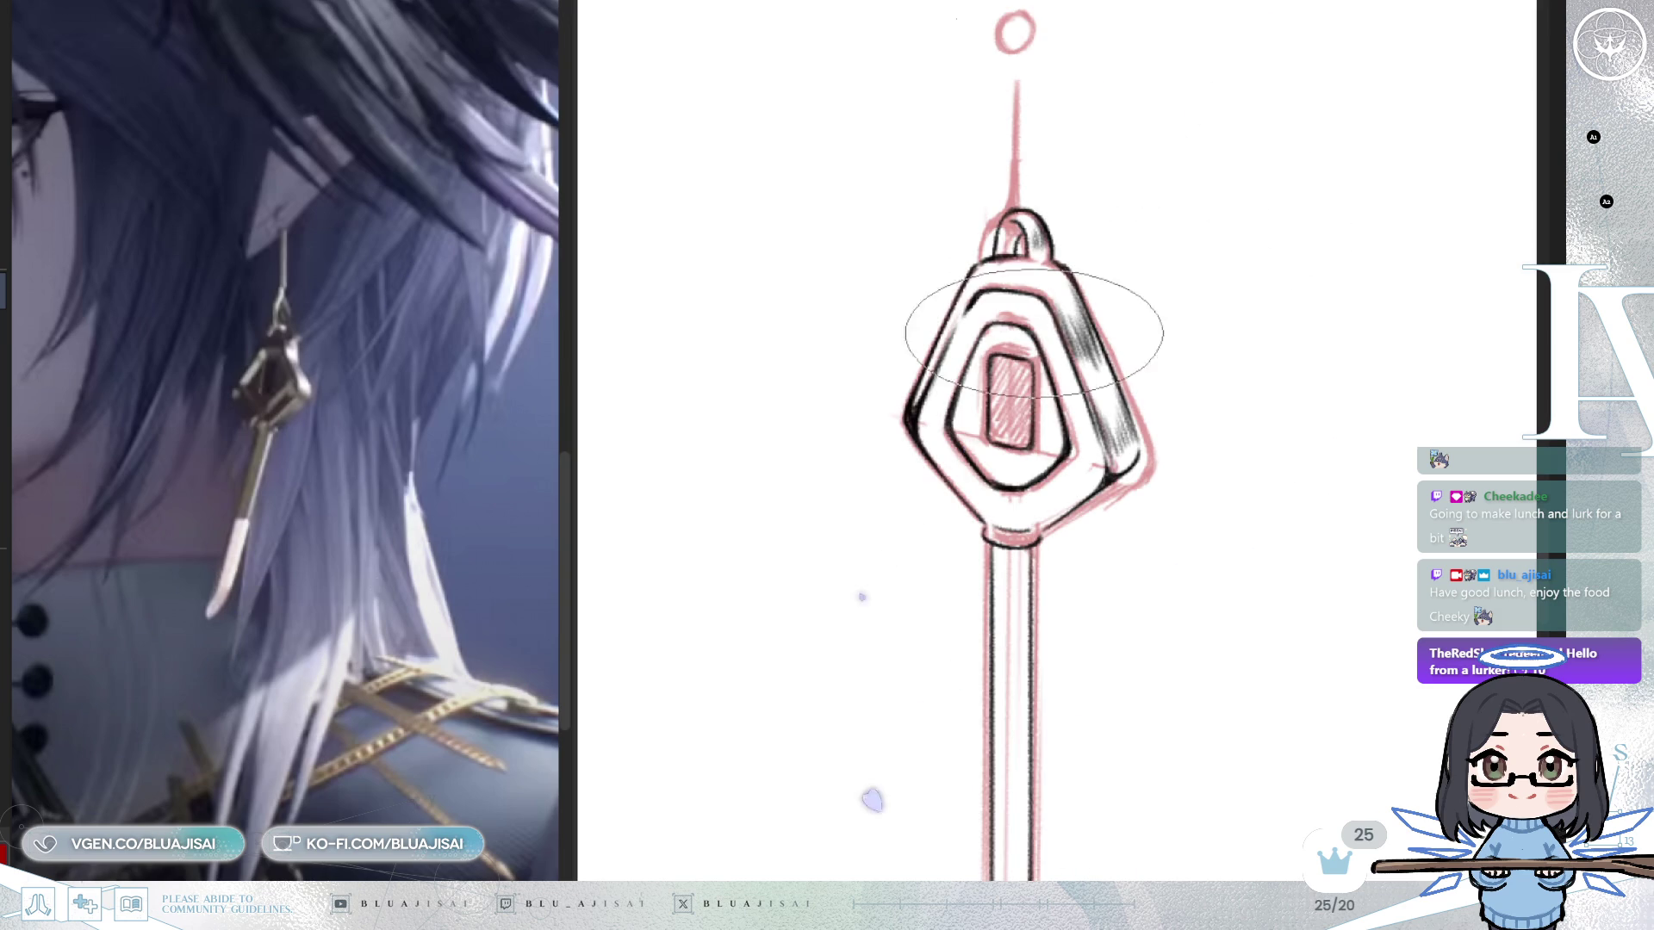